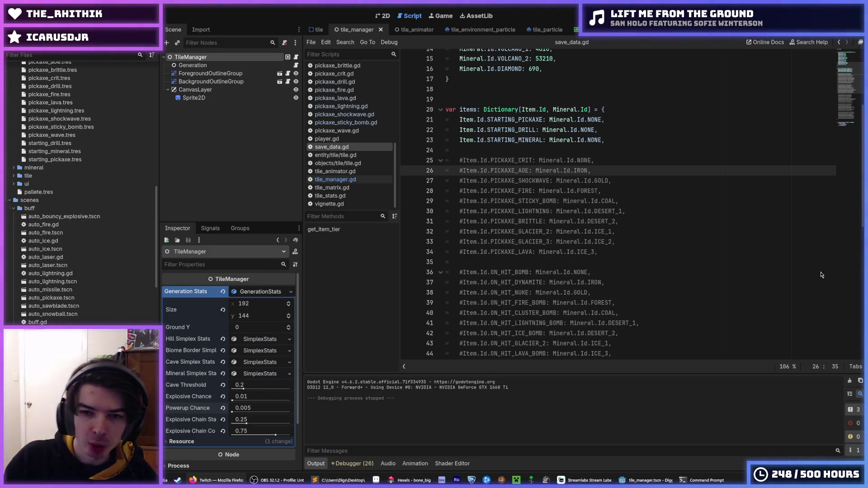
Launch the Digger game from the save_data.gd script, play the desert level, then relaunch it.
left_click(632, 190)
left_click(642, 140)
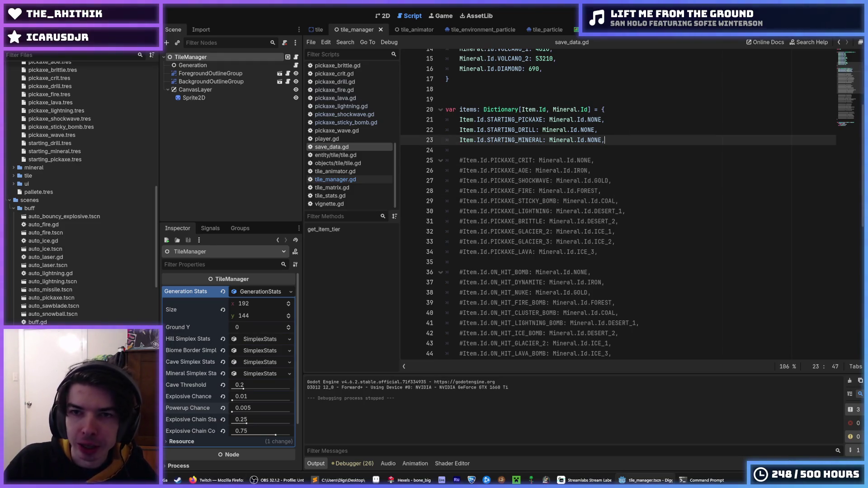
key("F5")
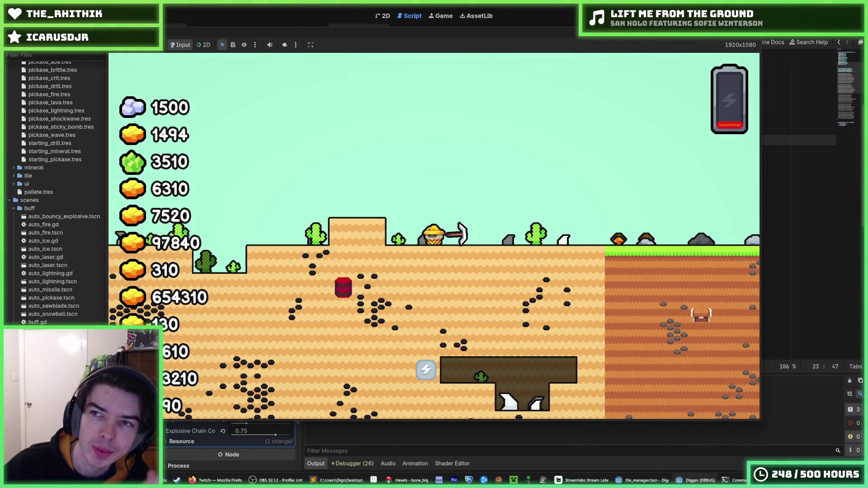
key("F5")
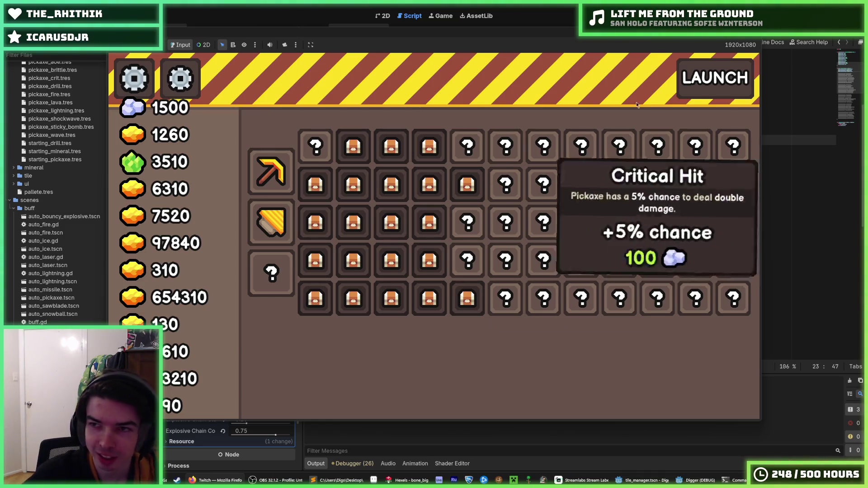
Stop the running game and start a fresh Digger run from scratch.
key("F8")
key("F5")
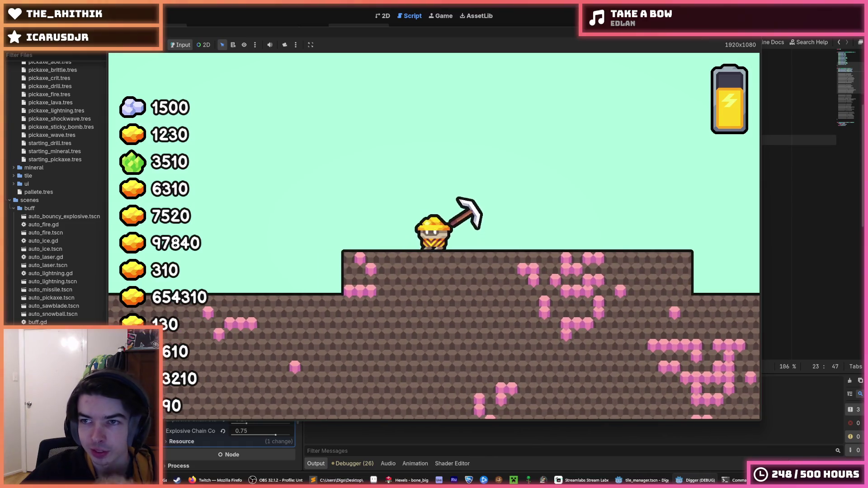
Stop the Digger game after digging into the pink-ore dirt.
key("F8")
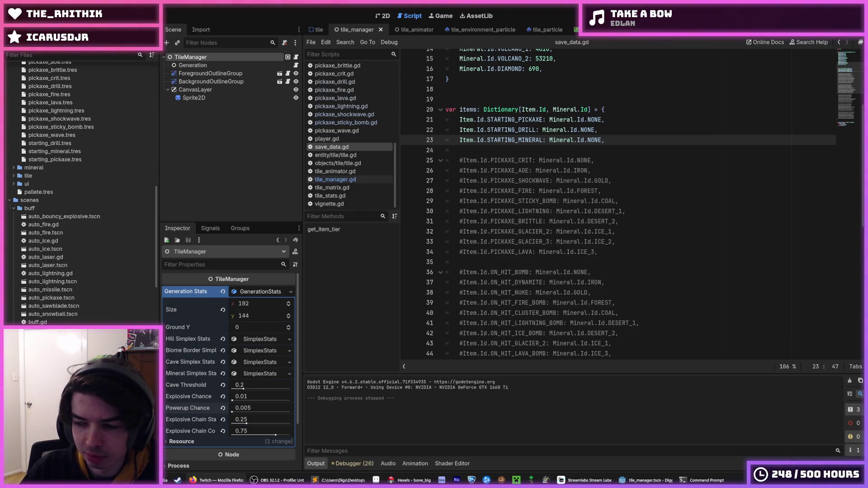
Look over the commented-out item entries down to ON_HIT_LIGHTNING_BOMB in save_data.gd, then switch windows.
left_click(638, 324)
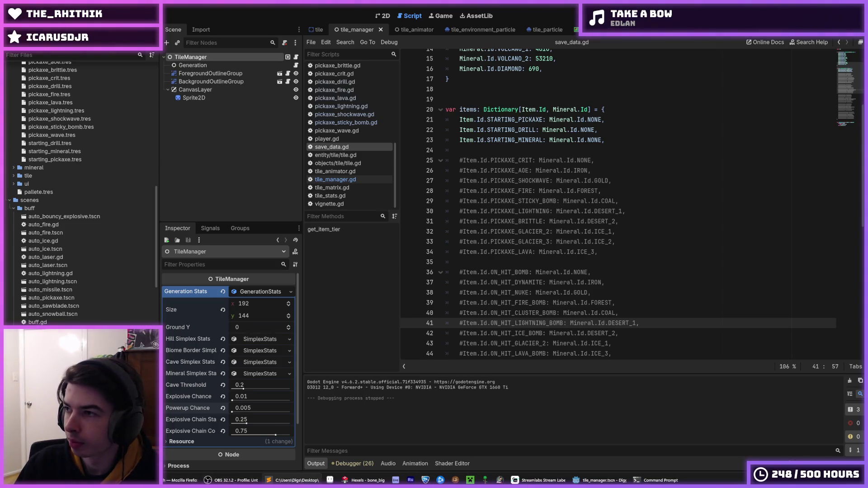
key("alt+Tab")
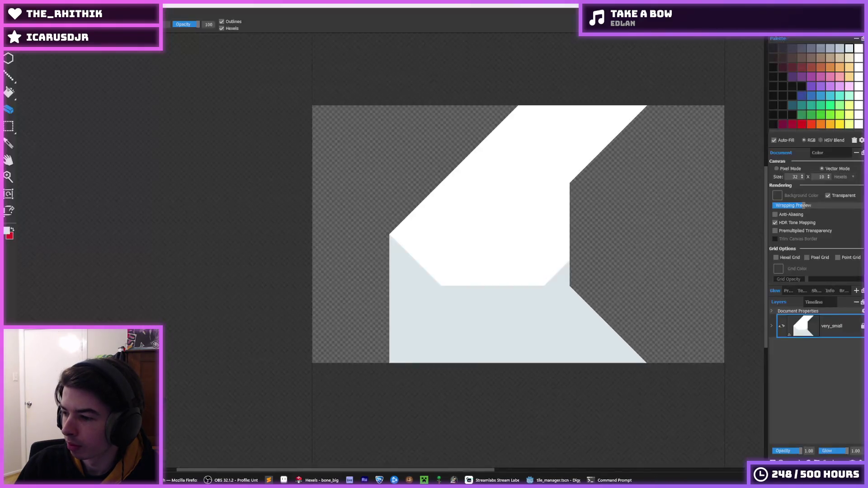
Check the git push output in Command Prompt, return to line 31 of the script, and run the game.
key("alt+Tab")
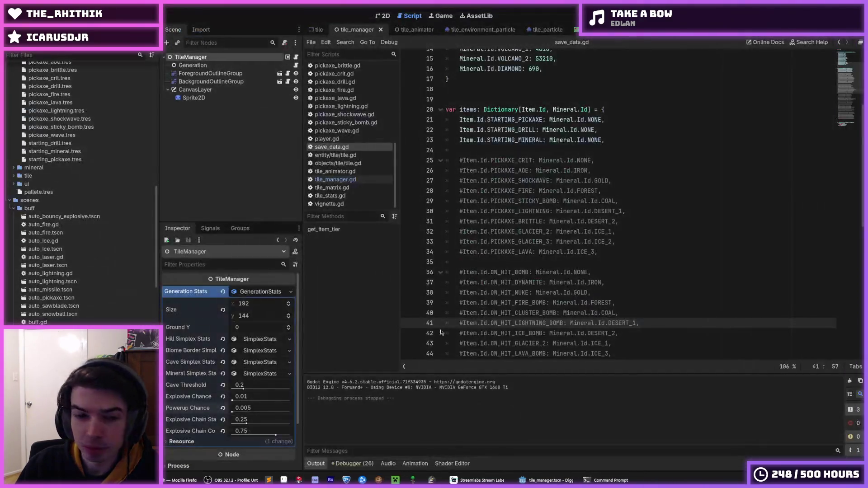
key("alt+Tab")
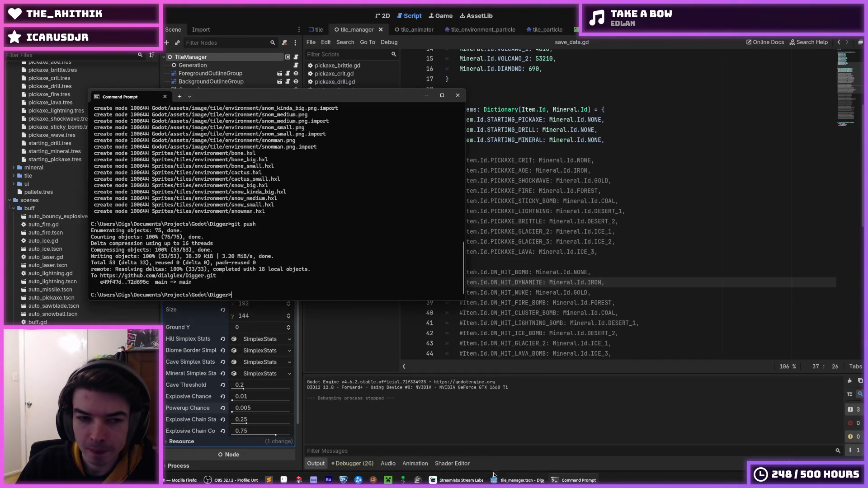
left_click(520, 480)
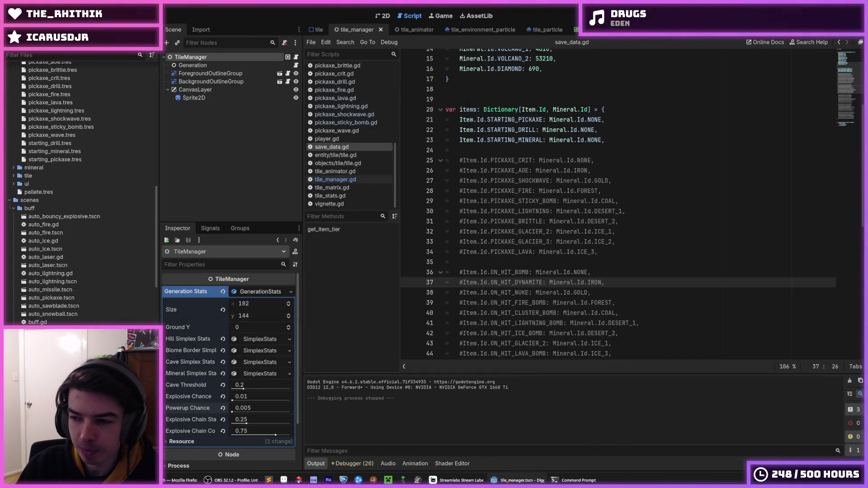
left_click(677, 219)
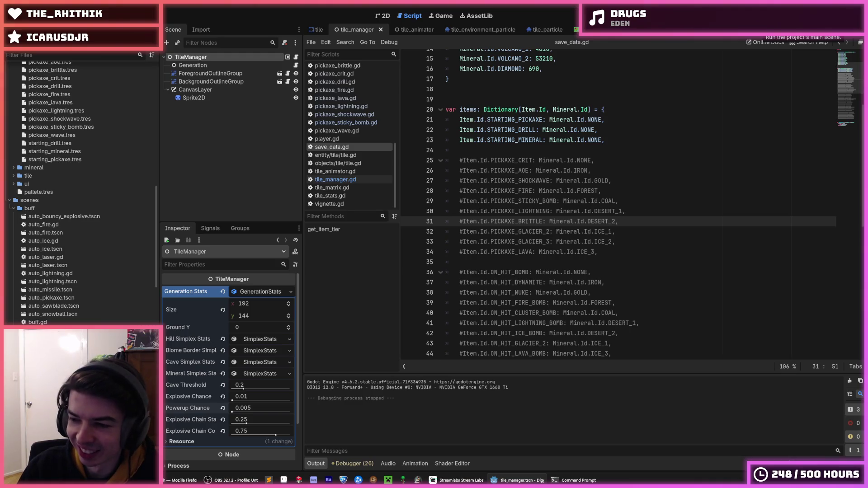
left_click(761, 27)
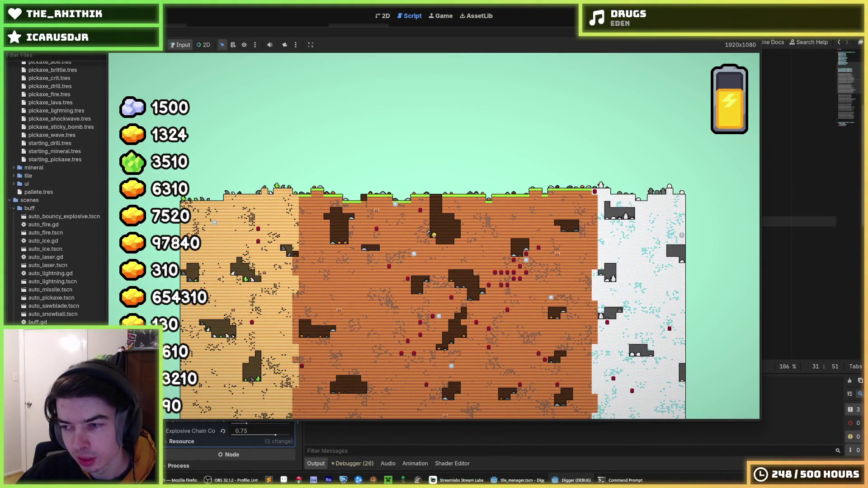
key("F8")
key("F5")
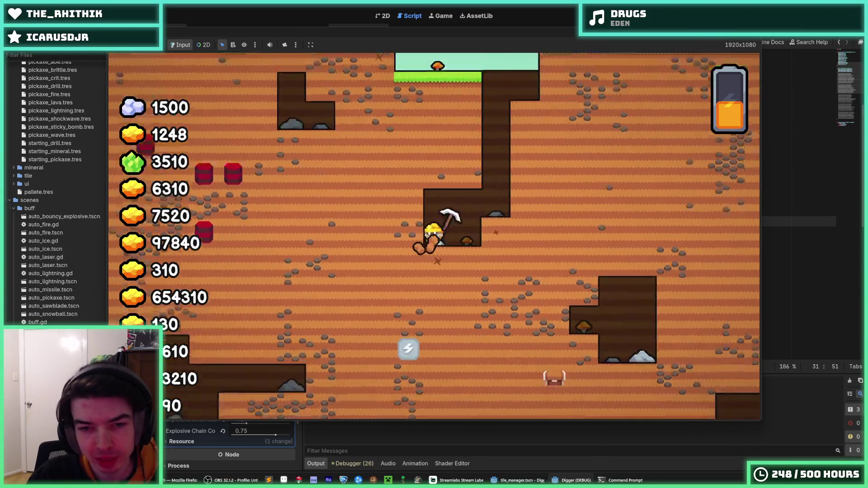
key("F8")
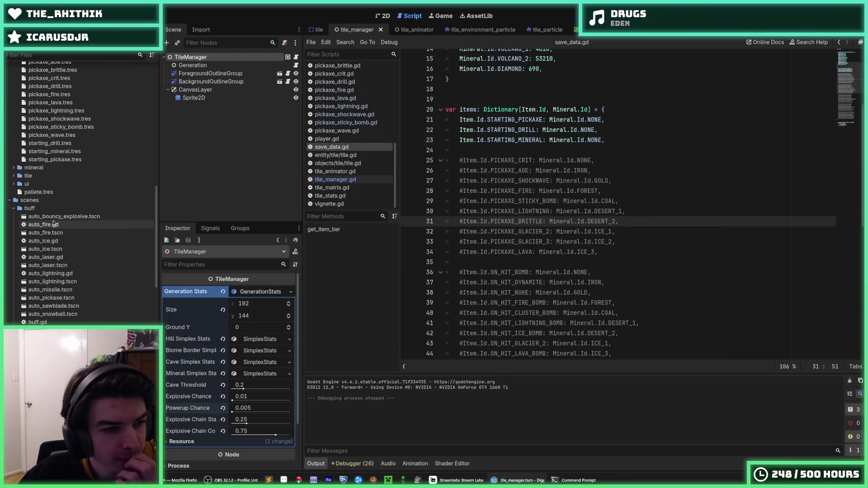
Turn on Powerup for auto_pickaxe.tres and on_hit_bomb.tres, then save.
scroll(55, 227, "up", 10)
scroll(54, 228, "down", 5)
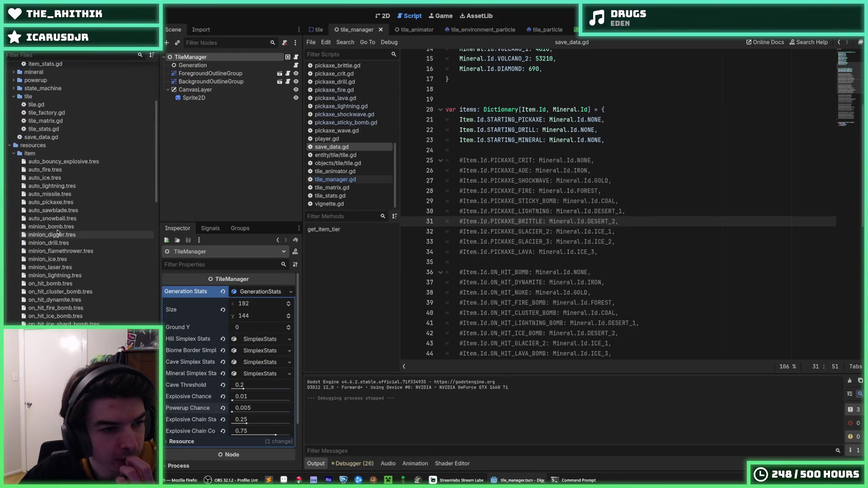
left_click(69, 202)
scroll(230, 343, "down", 2)
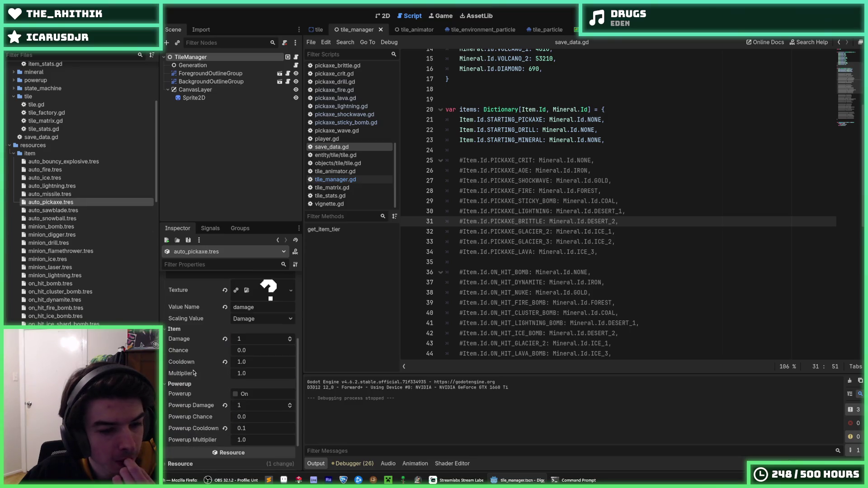
left_click(235, 394)
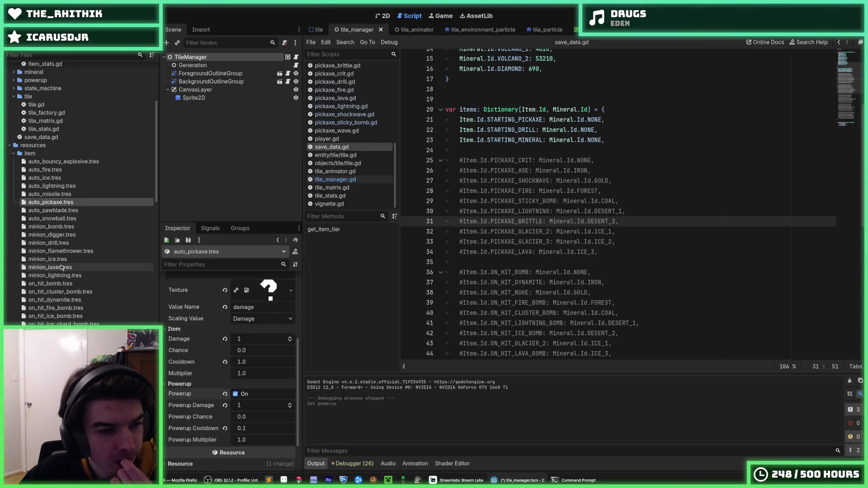
left_click(51, 284)
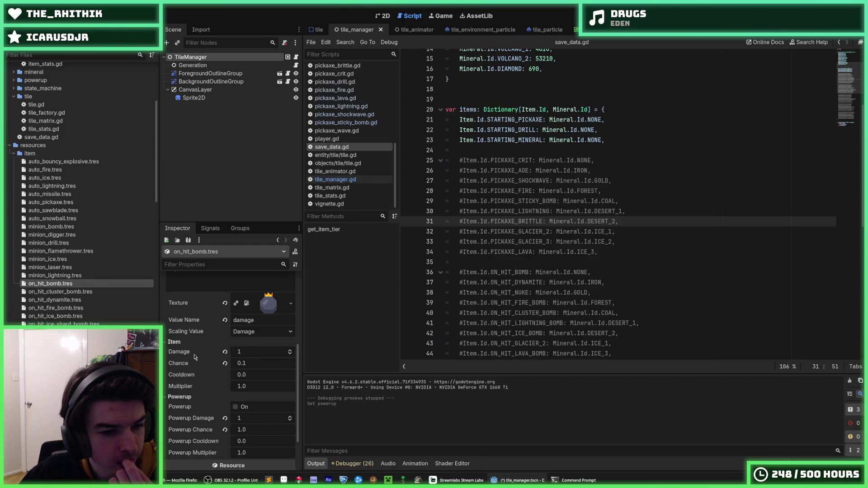
left_click(235, 407)
key("ctrl+s")
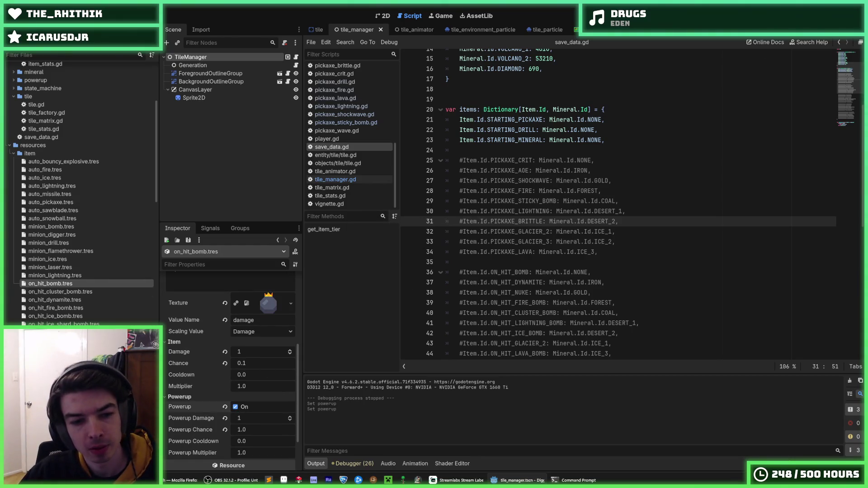
Select the buff.gd script in the FileSystem dock.
scroll(92, 264, "down", 5)
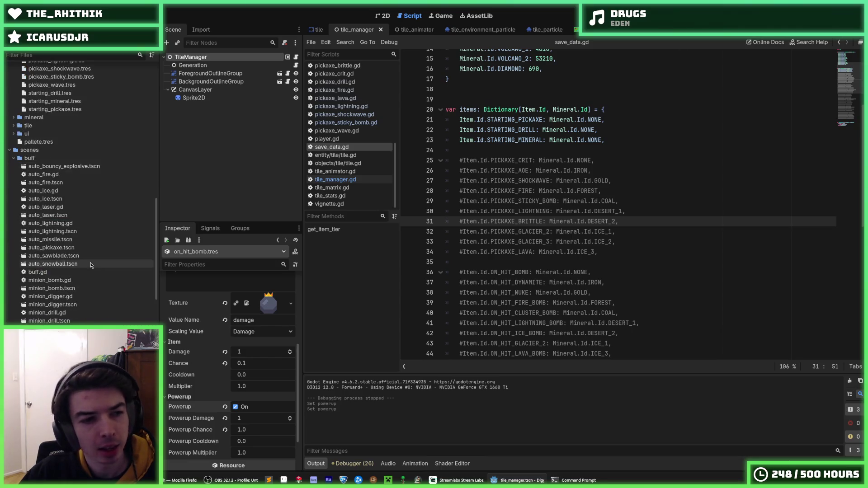
scroll(63, 221, "down", 5)
left_click(61, 170)
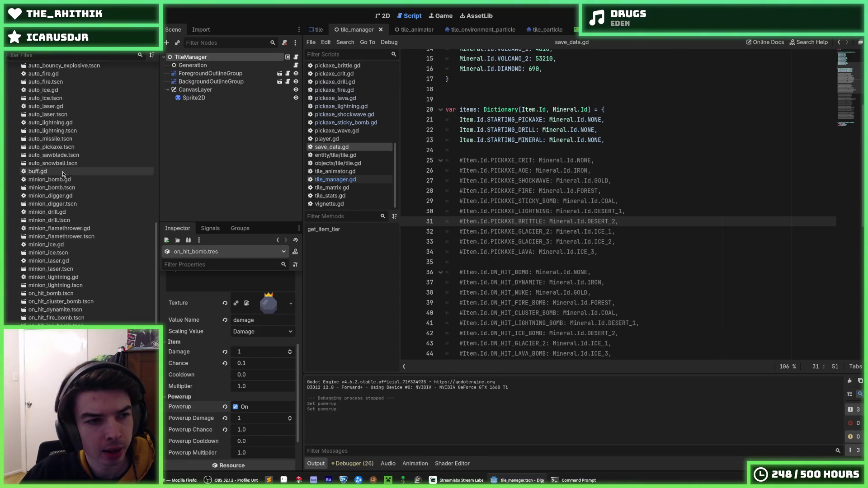
scroll(62, 169, "down", 2)
scroll(62, 170, "down", 10)
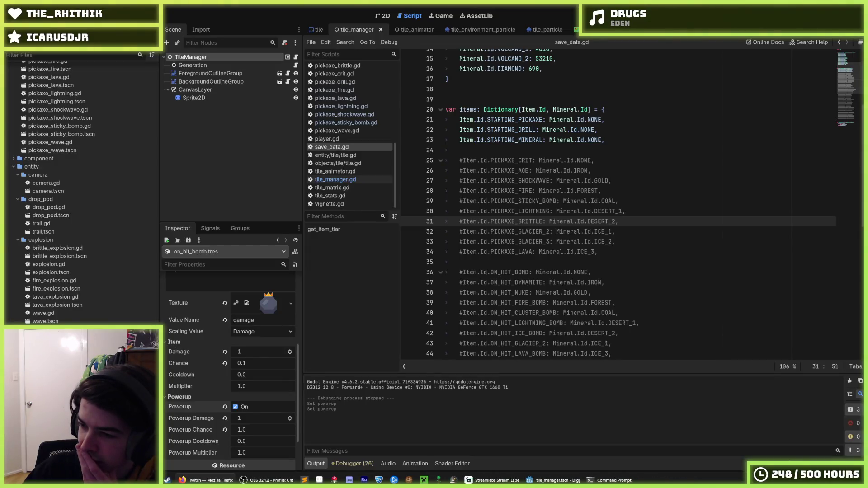
left_click(659, 229)
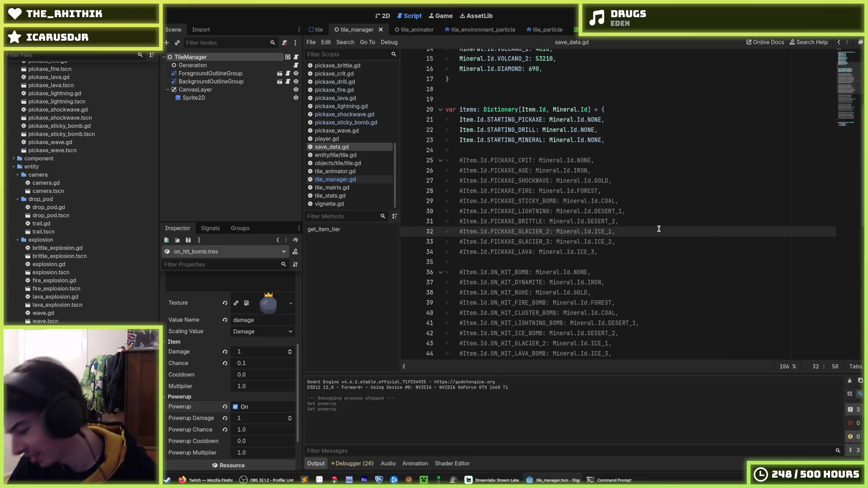
Save, switch to the 2D view, and playtest Digger, restarting, stopping, then launching again.
key("ctrl+s")
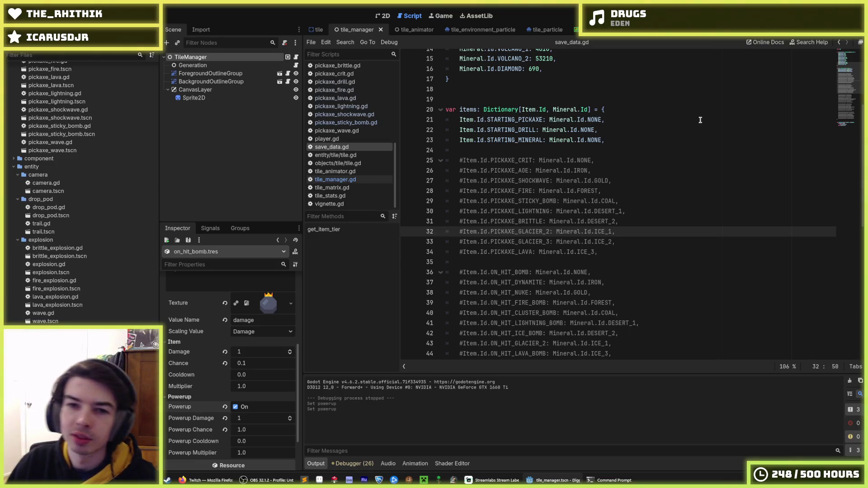
left_click(639, 122)
left_click(385, 16)
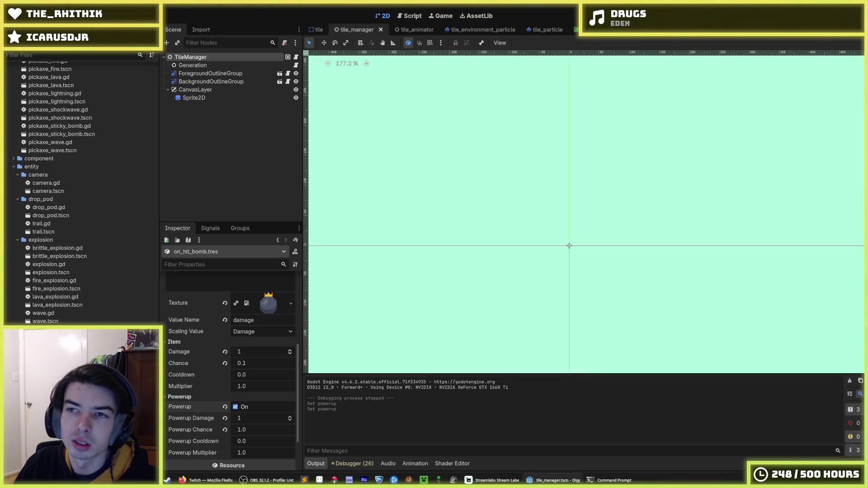
key("F5")
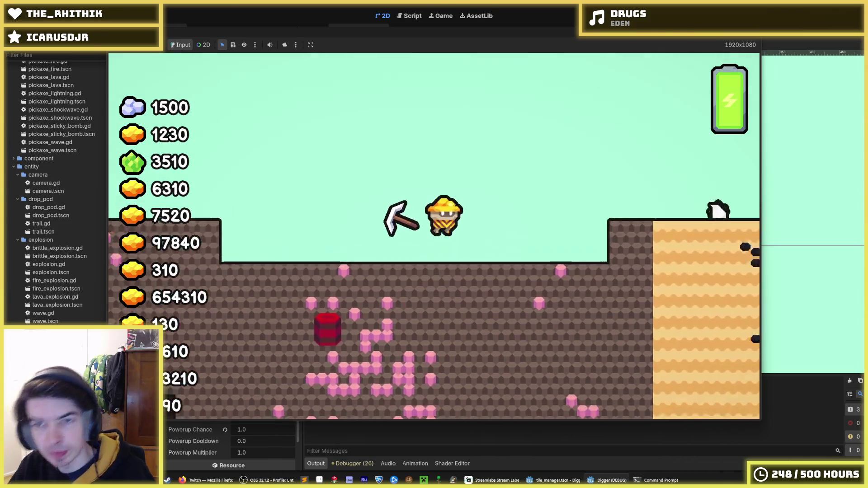
key("F5")
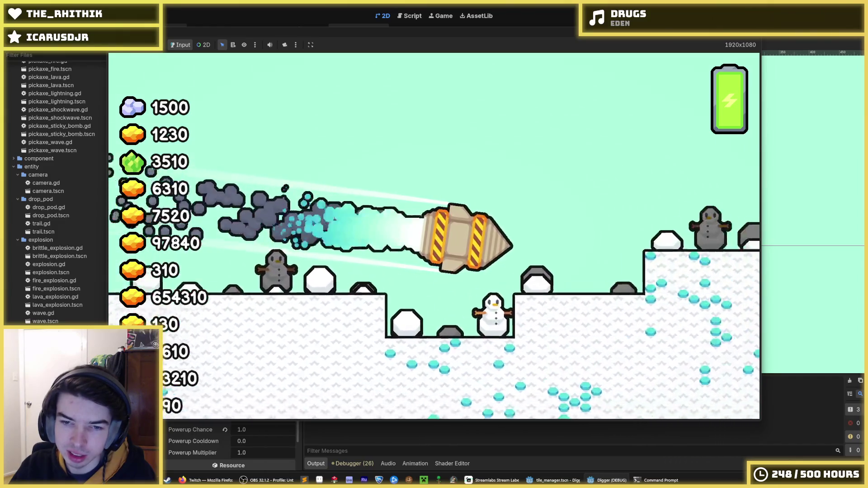
key("F8")
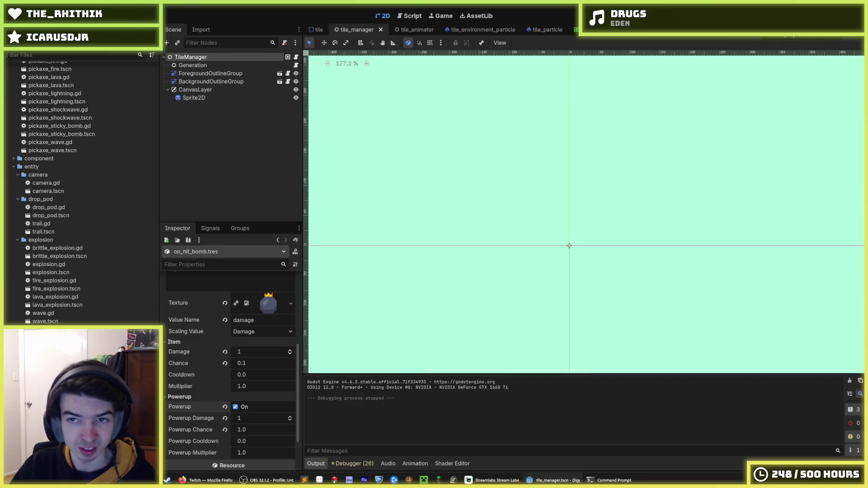
key("F5")
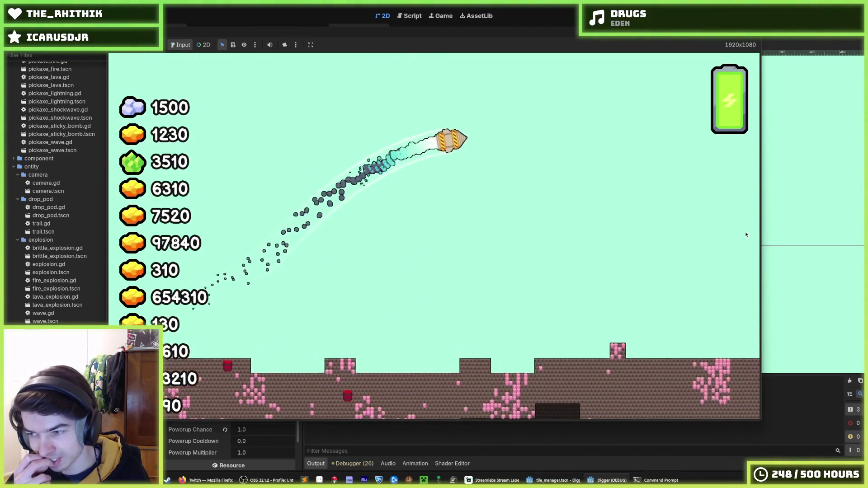
Restart the Digger game with the saved changes, then stop and run it again.
key("F5")
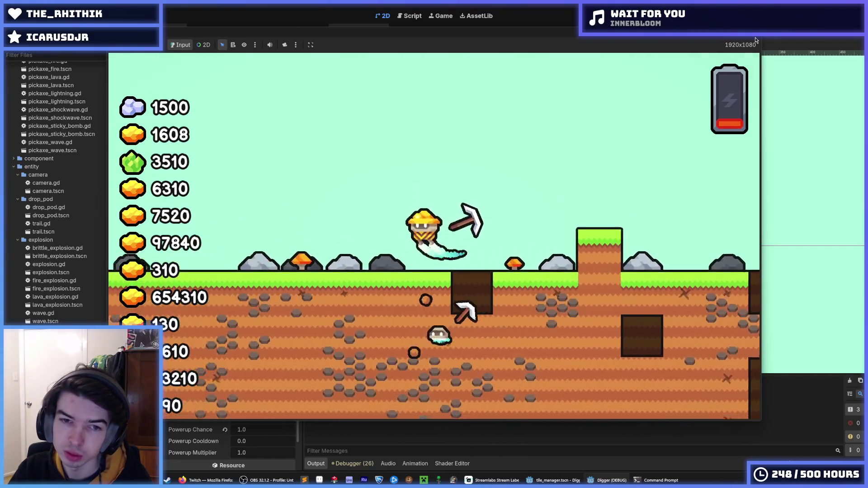
key("F8")
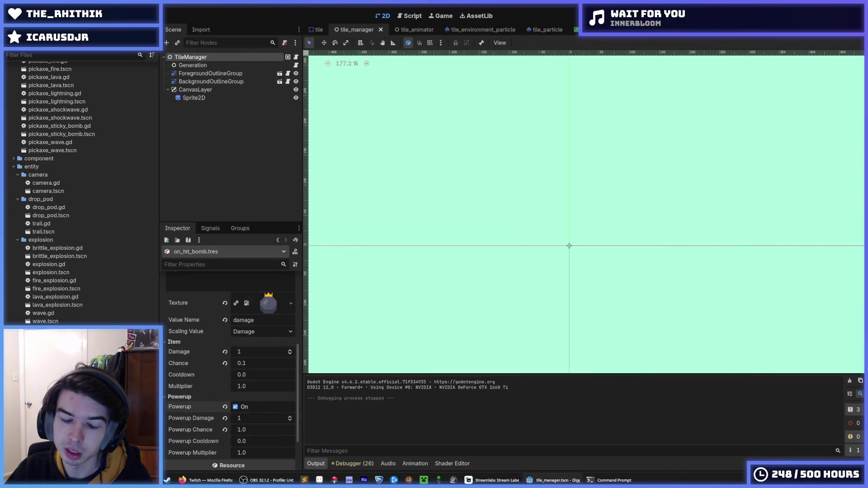
key("F5")
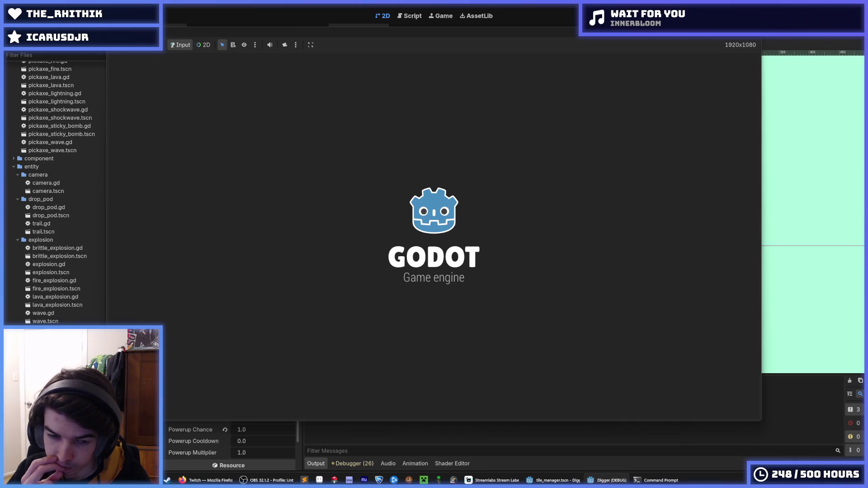
Walk the miner right onto the grass and dig into the terrain, then stop and save.
key("d")
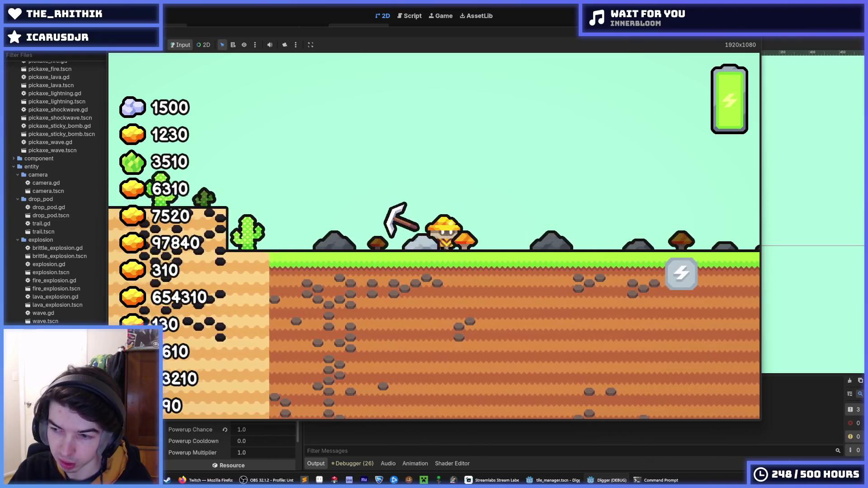
key("d")
key("d")
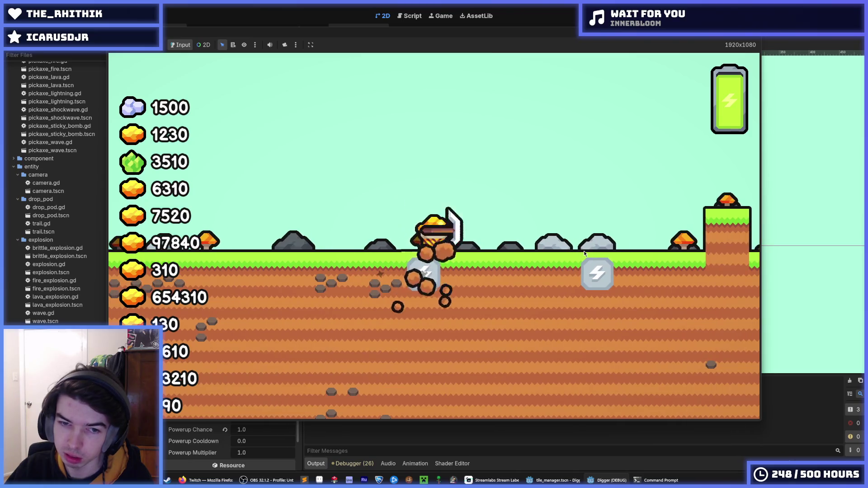
key("a")
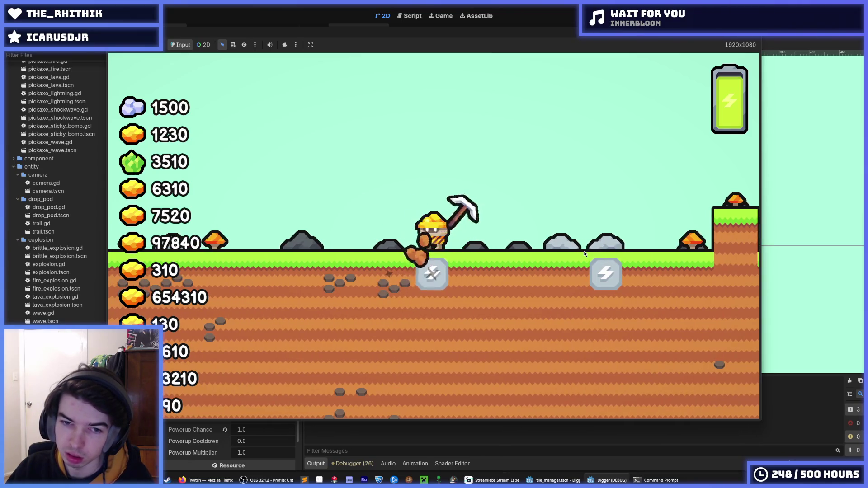
key("d")
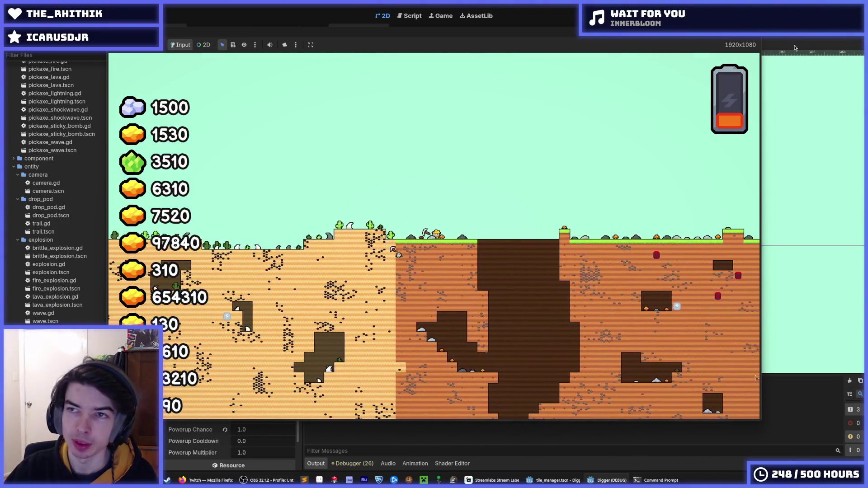
key("F8")
key("ctrl+s")
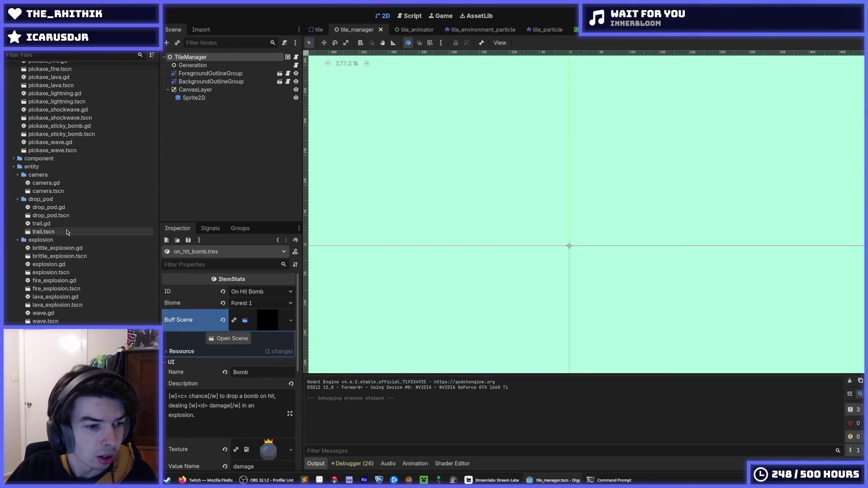
Scroll the FileSystem dock up to scenes/buff, save the scene, and drag auto_laser.tscn.
scroll(68, 231, "up", 3)
scroll(69, 253, "up", 5)
scroll(70, 253, "up", 5)
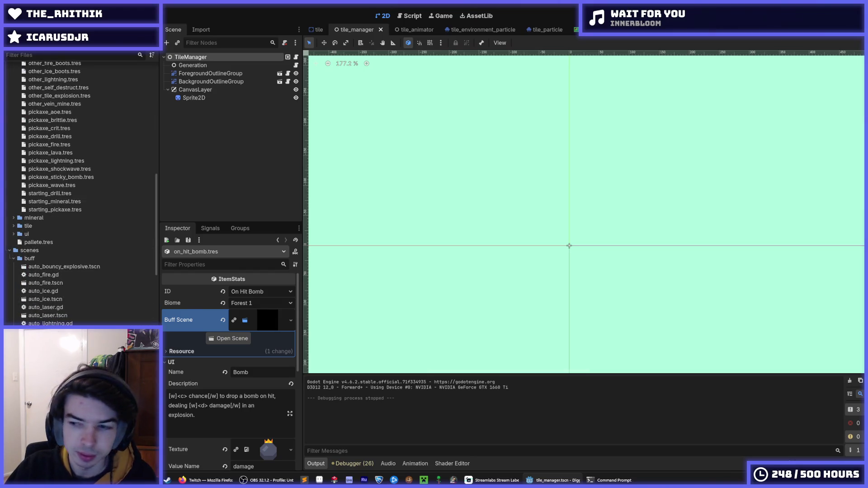
key("ctrl+s")
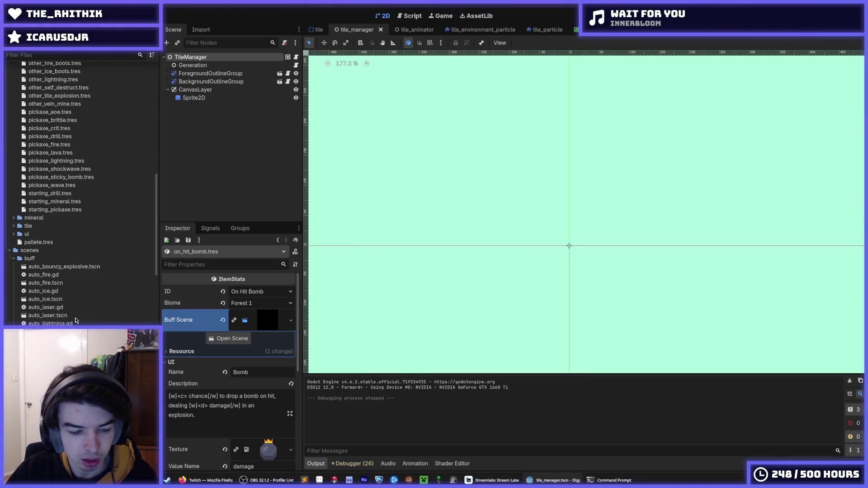
left_click_drag(66, 316, 151, 292)
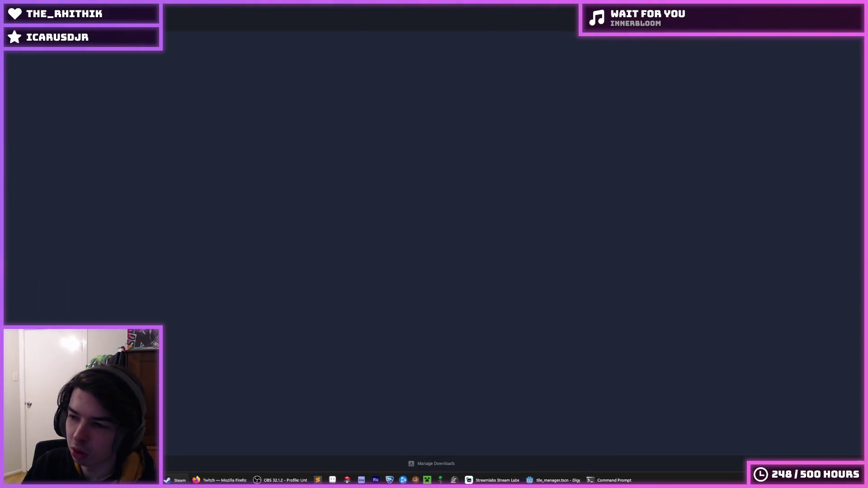
Close the Steam store window with Alt+F4 to bring the Godot editor back.
key("alt+F4")
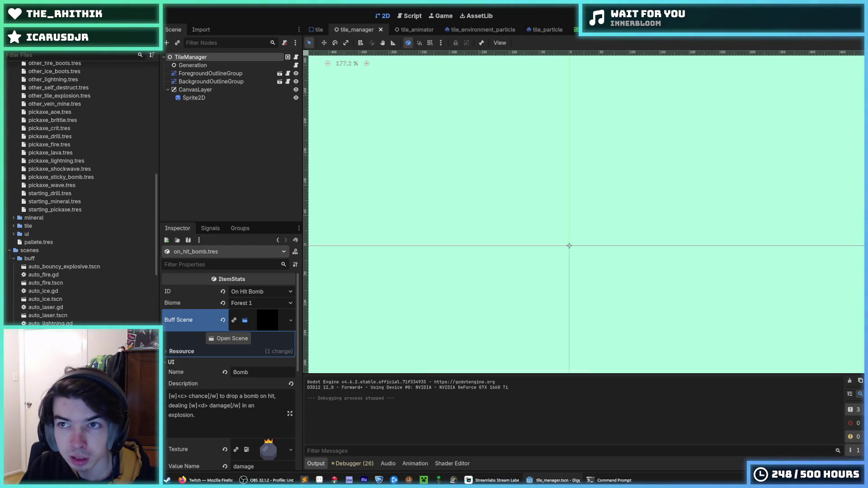
key("F5")
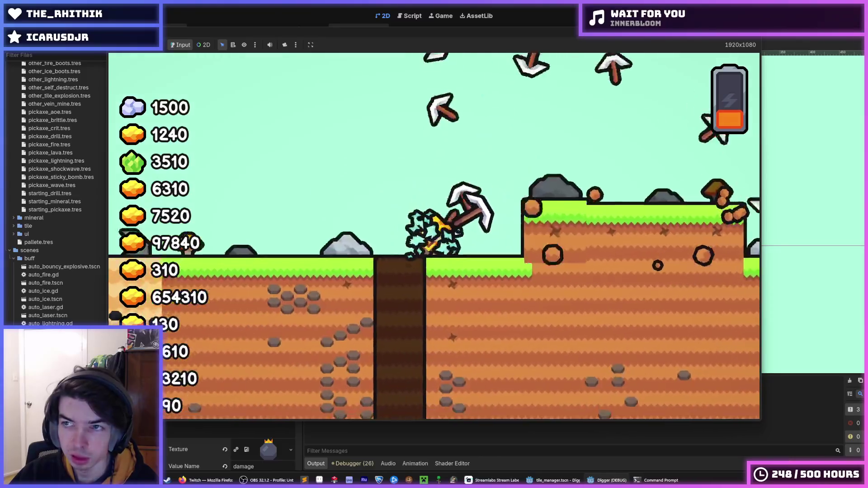
key("F5")
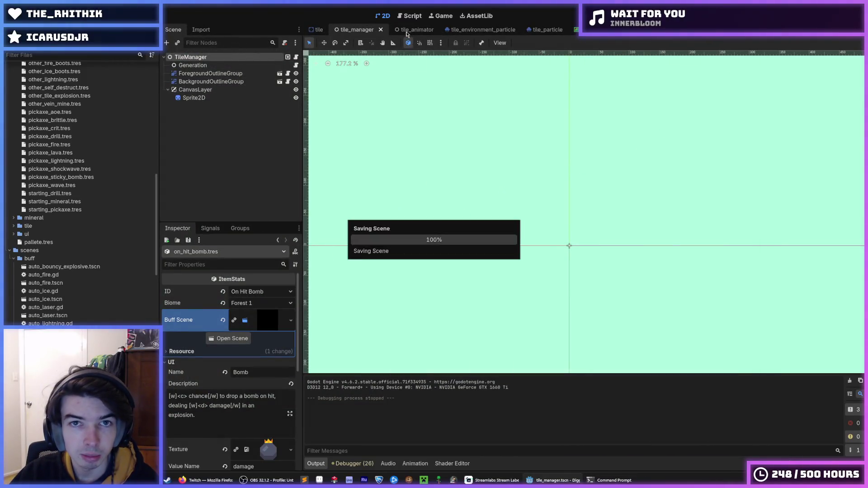
scroll(82, 194, "down", 15)
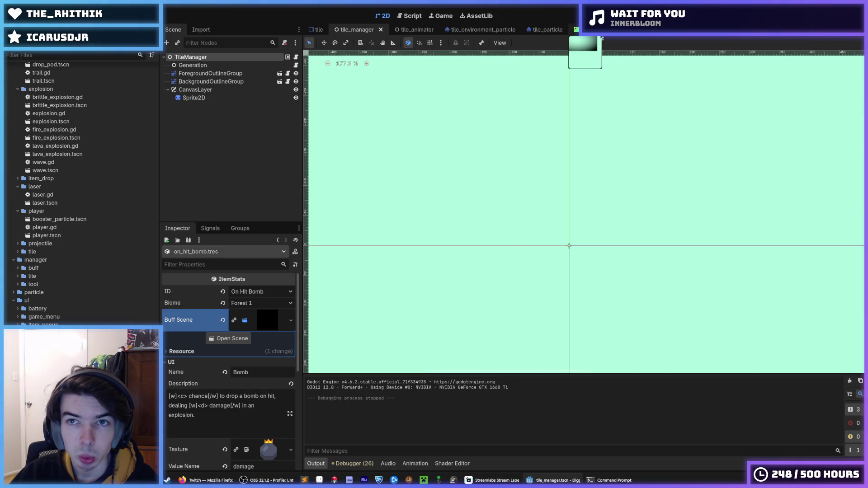
In the world scene, add a Parallax2D node as a child of the World root node.
left_click(593, 29)
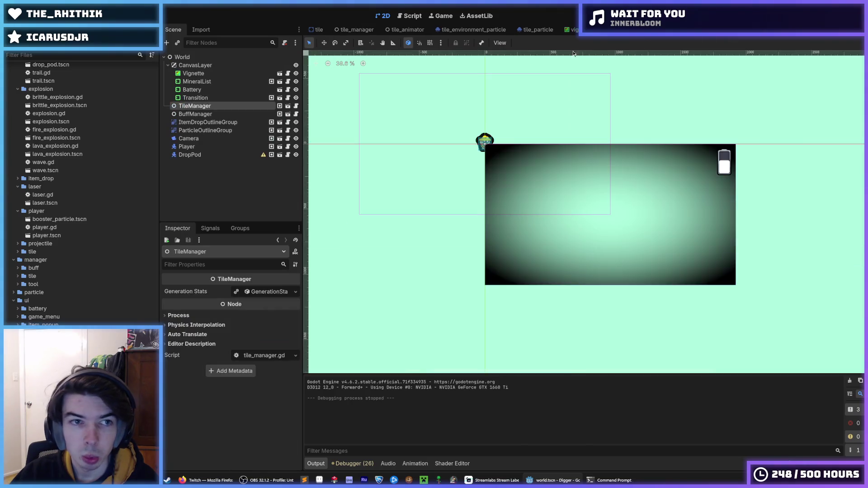
right_click(202, 67)
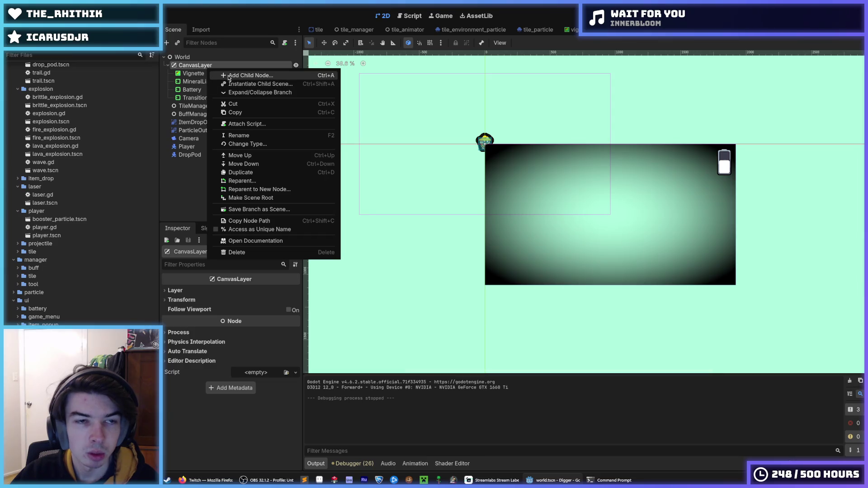
left_click(185, 59)
right_click(185, 60)
left_click(199, 64)
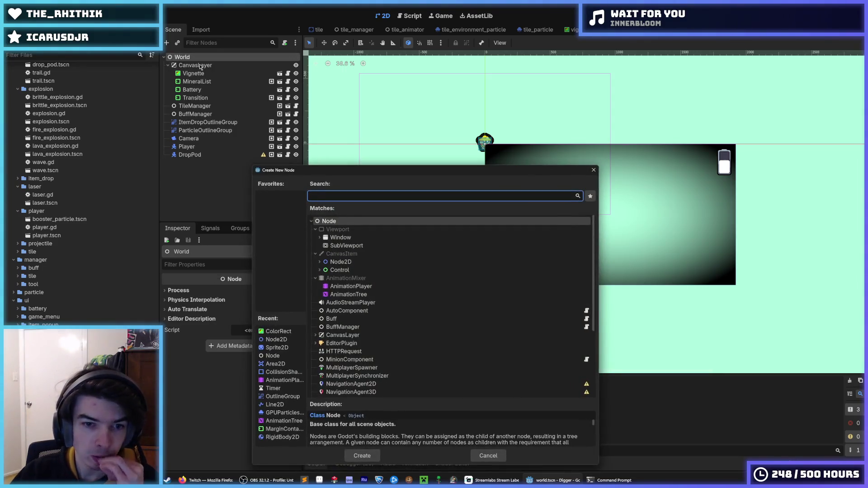
type("para")
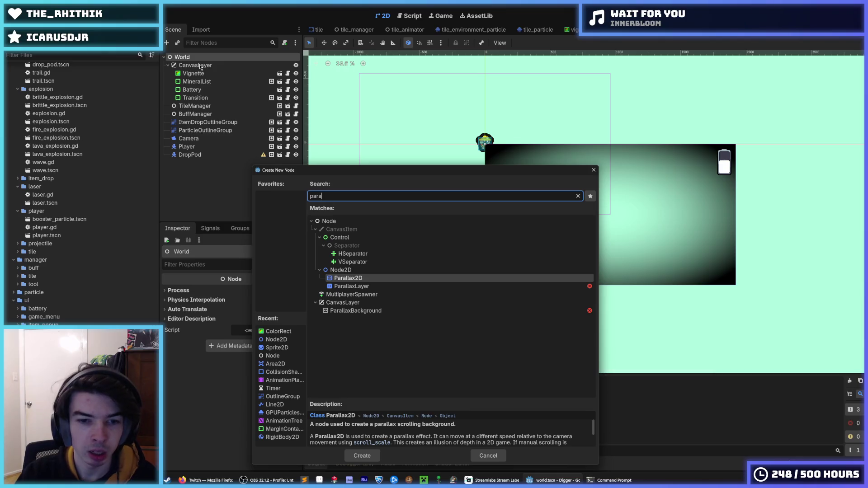
key("Down")
key("Up")
key("Return")
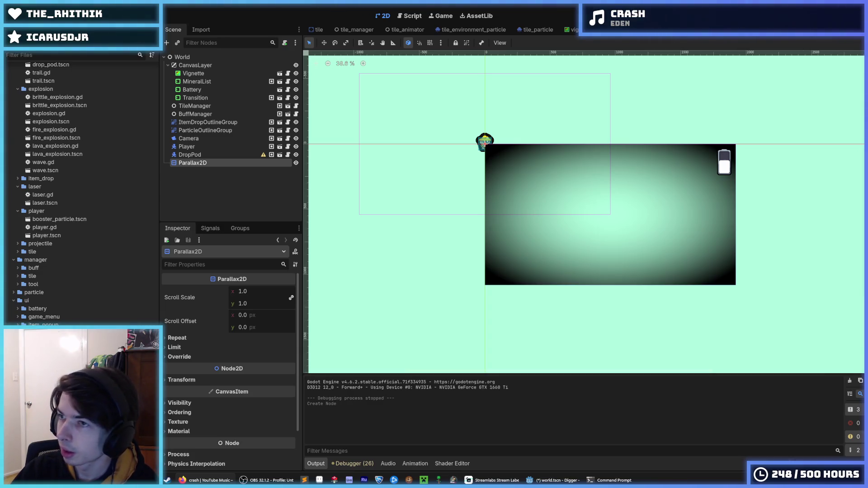
Save world.tscn, glance at the script editor, and return to the 2D view.
key("ctrl+s")
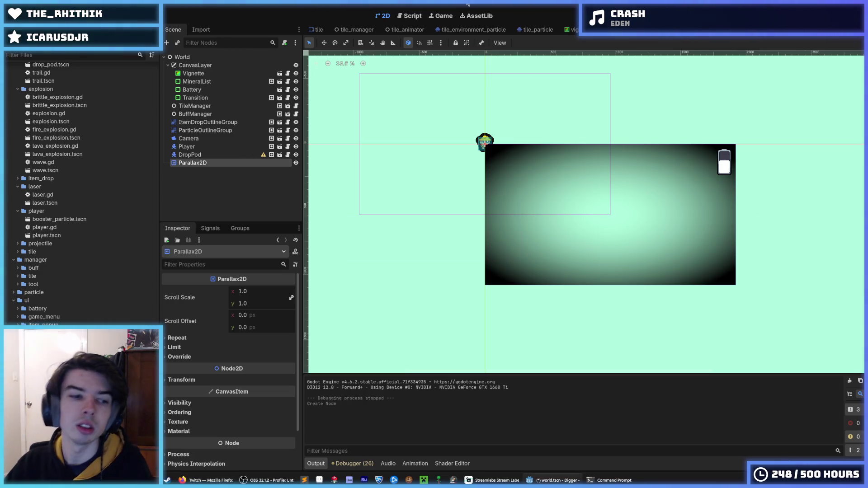
key("ctrl+s")
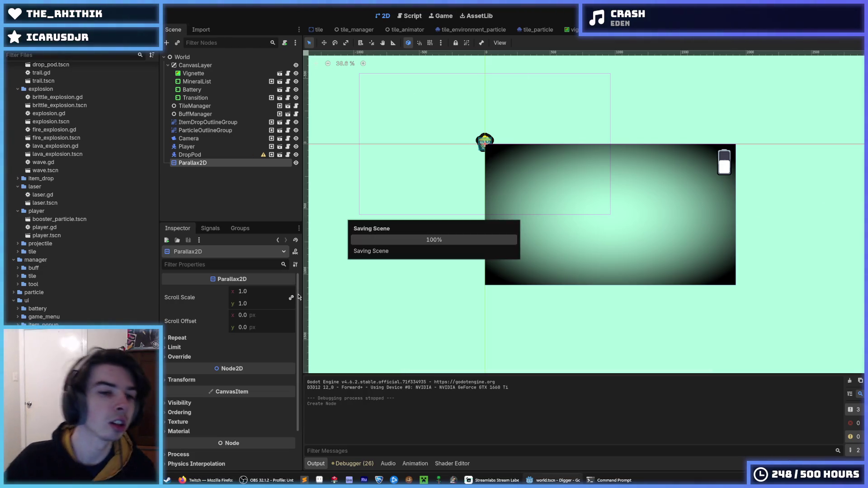
key("ctrl+s")
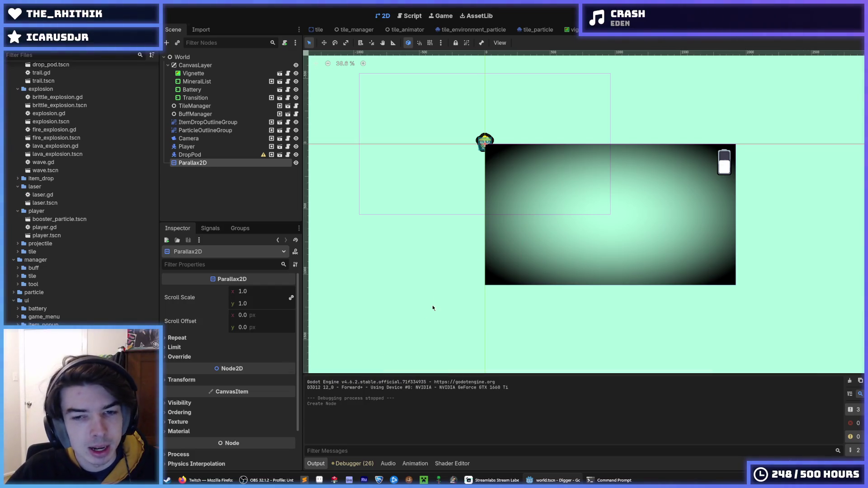
scroll(429, 313, "down", 3)
key("ctrl+s")
left_click(398, 16)
left_click(390, 18)
key("ctrl+s")
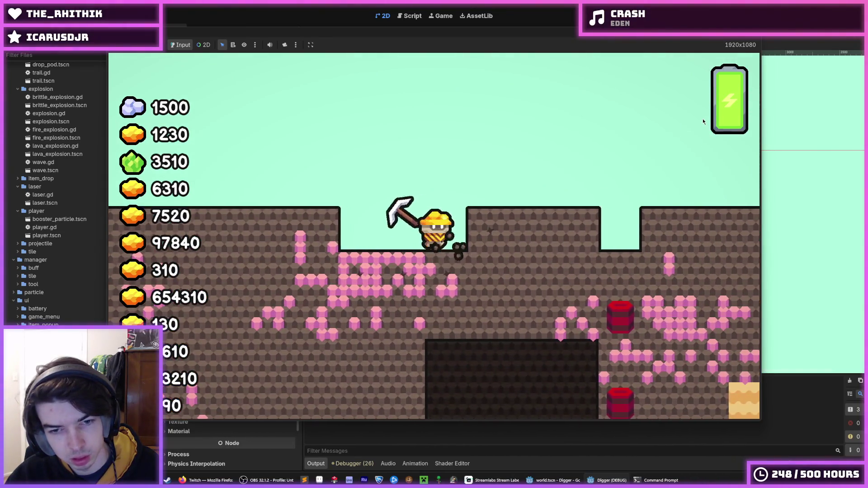
Stop the running game, relaunch it with F5, and close it after testing.
key("F8")
key("ctrl+s")
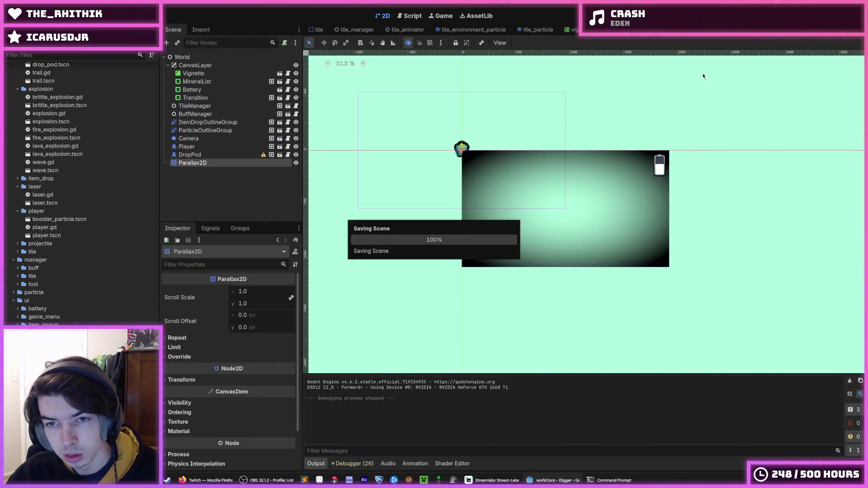
key("F5")
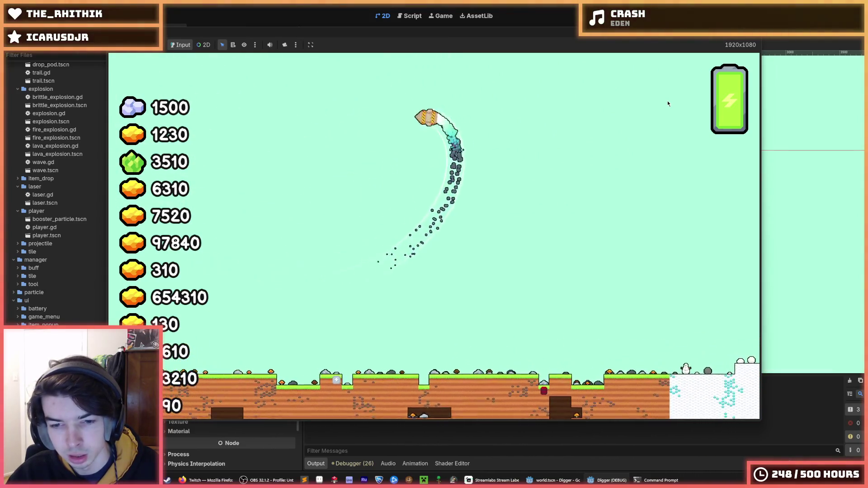
scroll(668, 104, "down", 5)
scroll(668, 103, "up", 2)
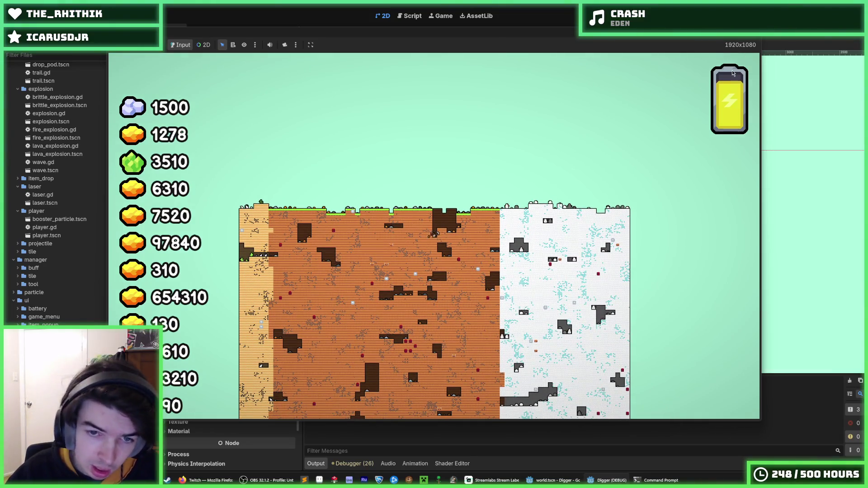
key("F8")
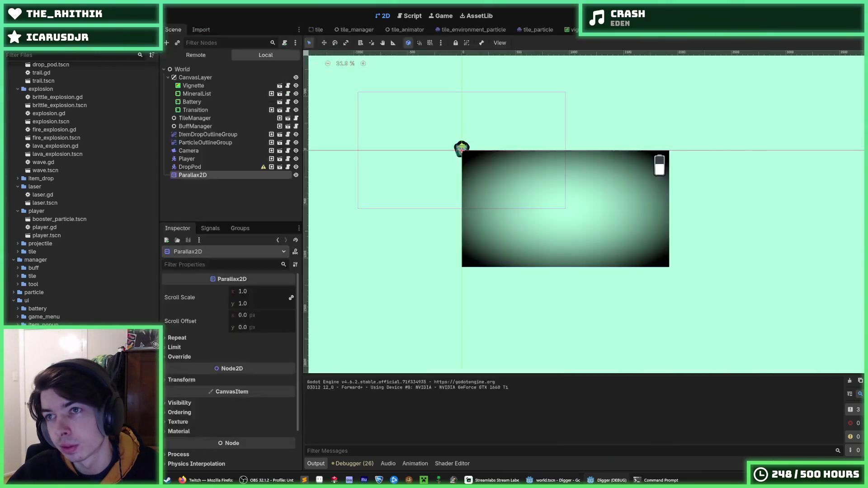
Stop the debug session, move Parallax2D just below BuffManager, and save.
key("ctrl+s")
key("ctrl+s")
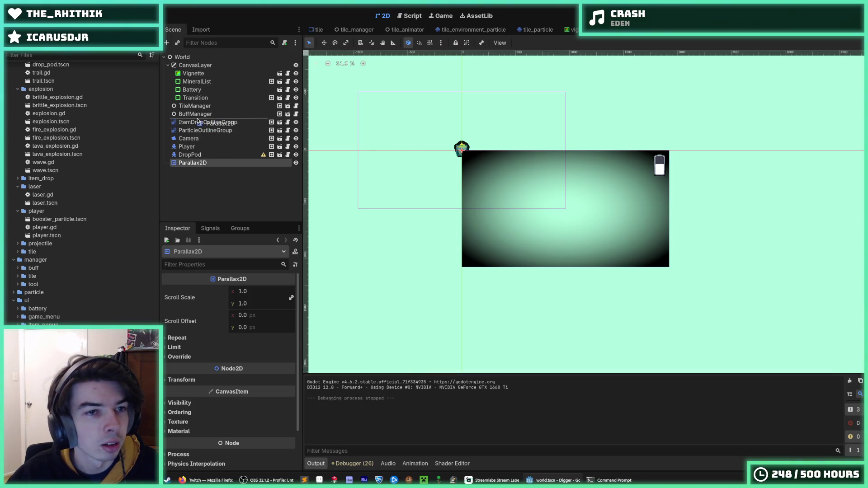
left_click_drag(204, 120, 205, 119)
key("ctrl+s")
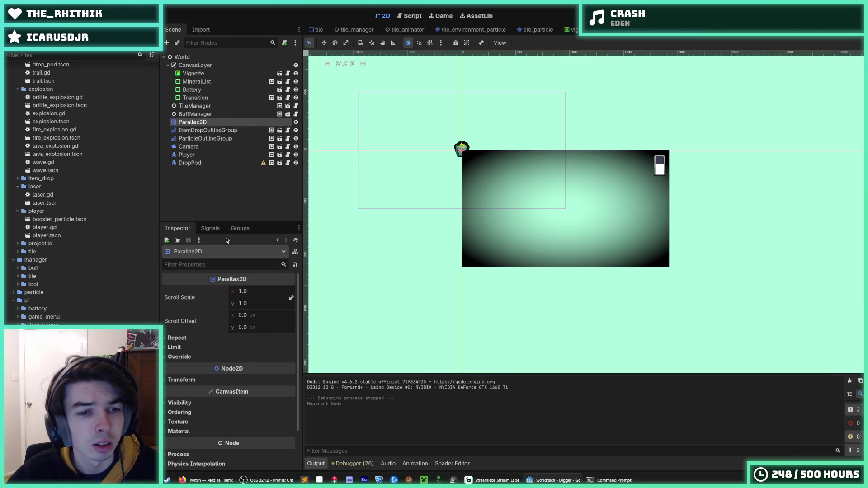
scroll(198, 323, "down", 2)
scroll(190, 336, "up", 2)
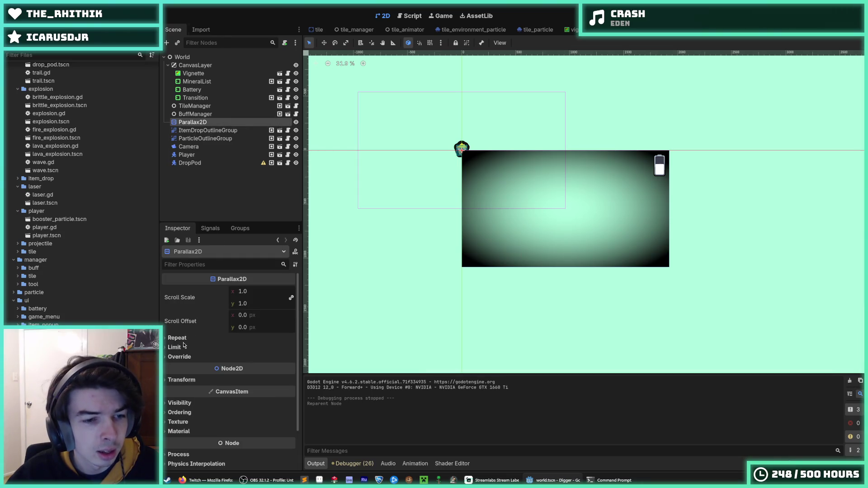
double_click(184, 346)
left_click(184, 347)
left_click(184, 347)
Add a Sprite2D child under Parallax2D, leaving its texture empty, and save the scene.
right_click(204, 121)
left_click(222, 128)
type("sprite")
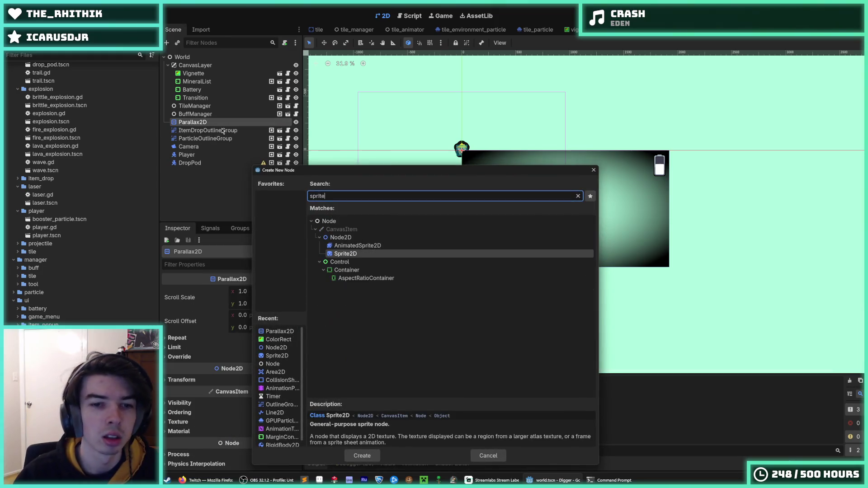
key("Return")
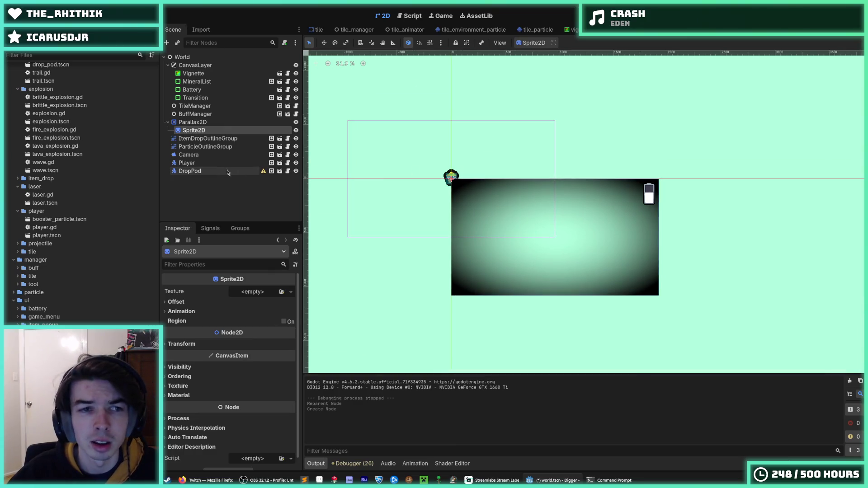
left_click(248, 293)
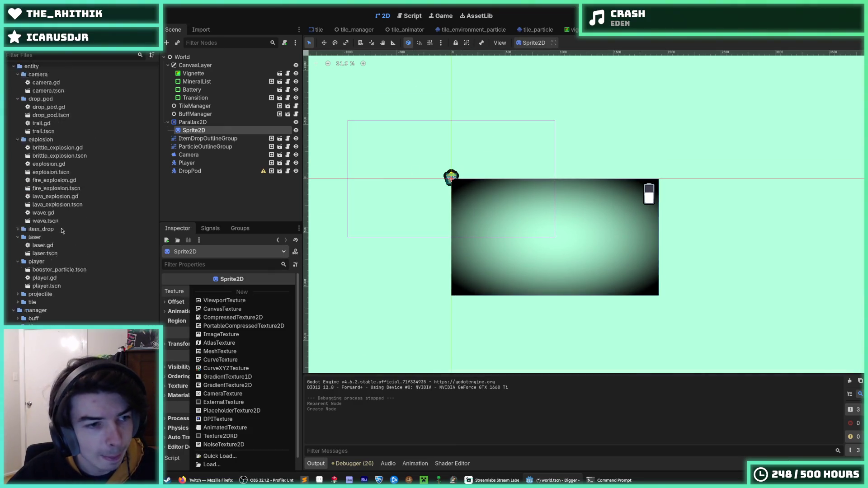
scroll(62, 231, "up", 10)
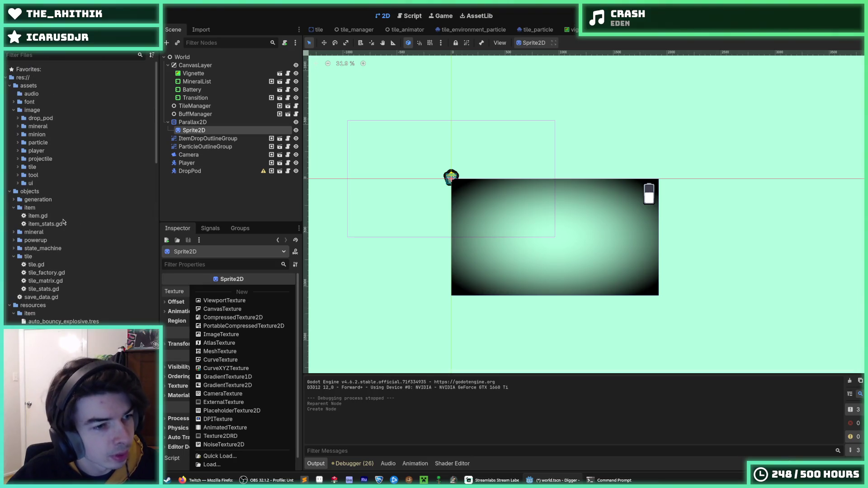
left_click(61, 268)
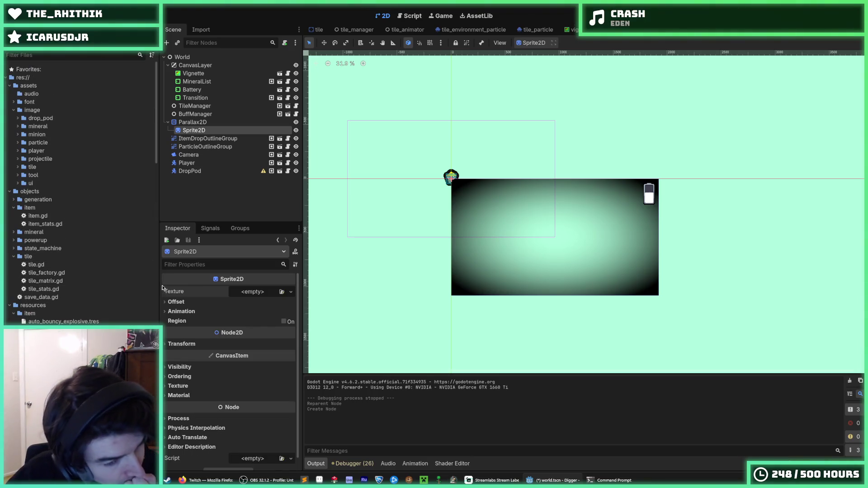
key("ctrl+s")
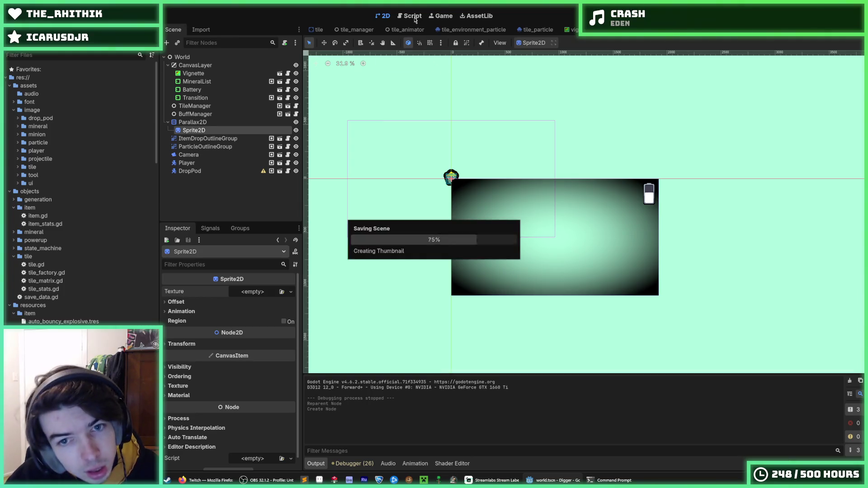
Select TileManager and open its scene to view tile_manager.gd with its 192×144 generation size.
left_click(406, 20)
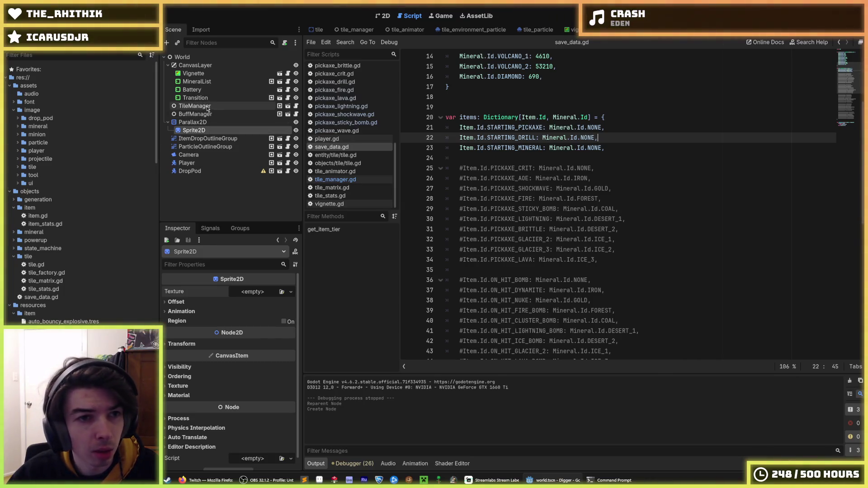
left_click(209, 105)
left_click(279, 106)
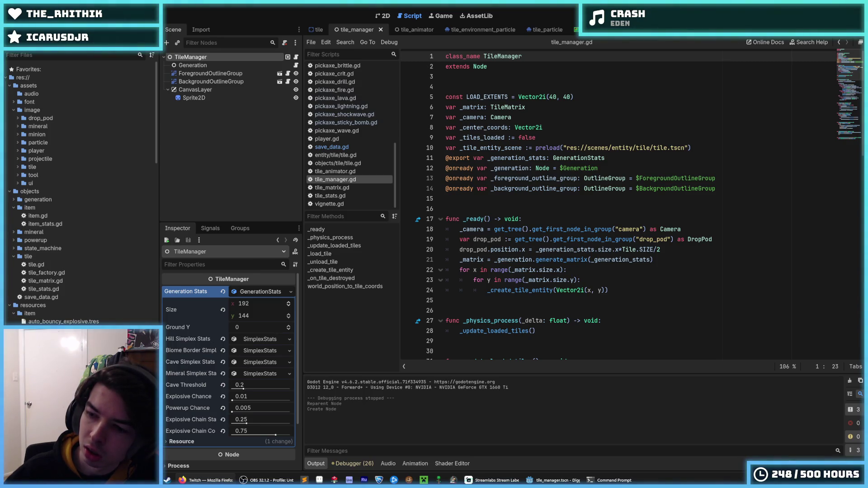
Run the game with F5, then go back to the World scene tab in the 2D editor.
left_click(853, 42)
key("F5")
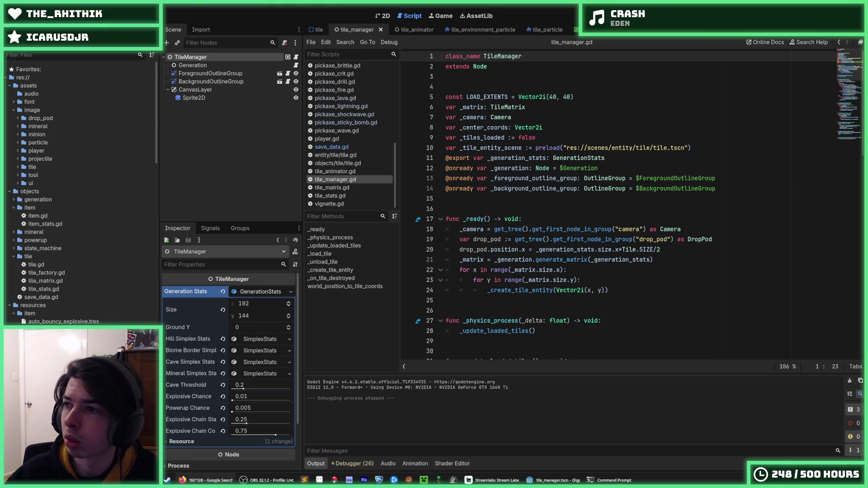
left_click(319, 30)
left_click(624, 29)
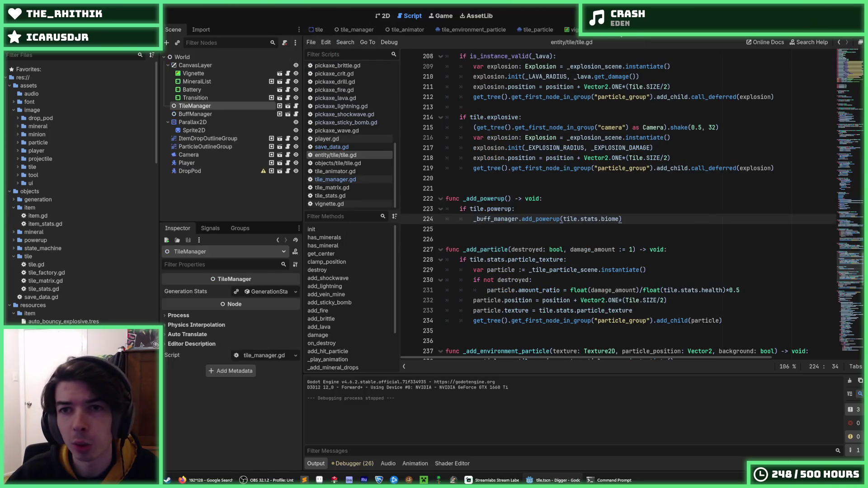
left_click(383, 15)
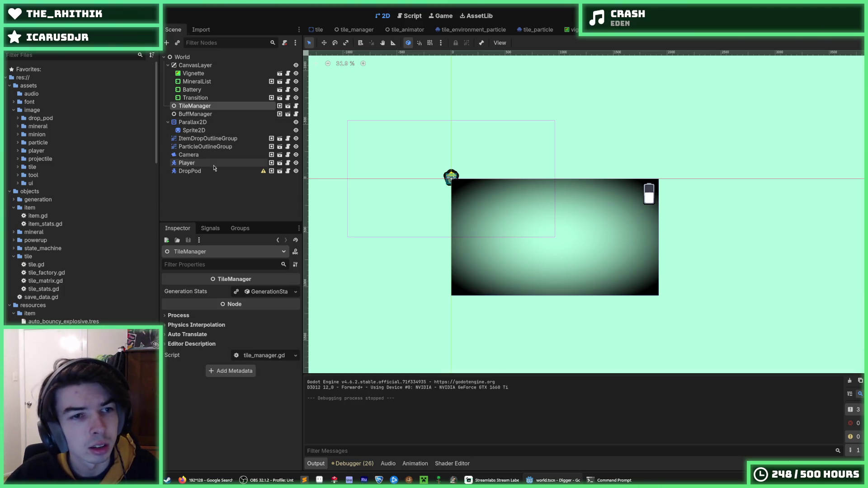
Select the Sprite2D under Parallax2D and drag dirt.png from the tile images into its Texture slot.
left_click(211, 122)
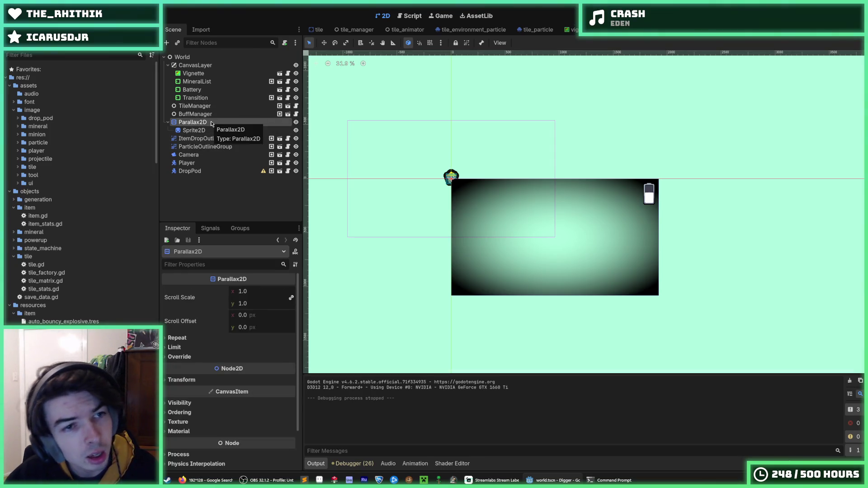
left_click(212, 131)
scroll(64, 265, "down", 5)
scroll(63, 265, "up", 5)
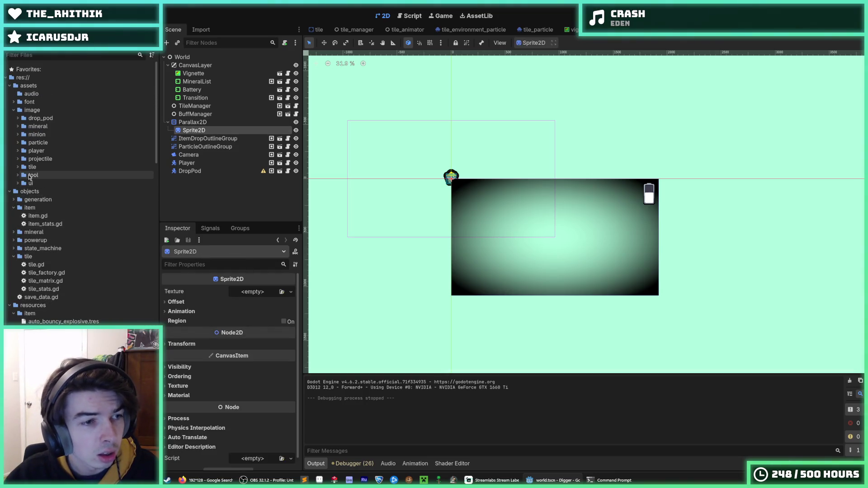
left_click(19, 167)
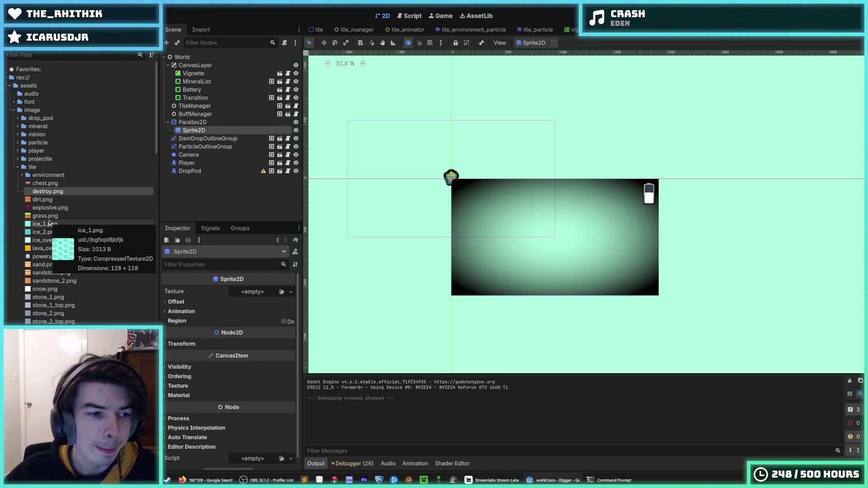
left_click(54, 289)
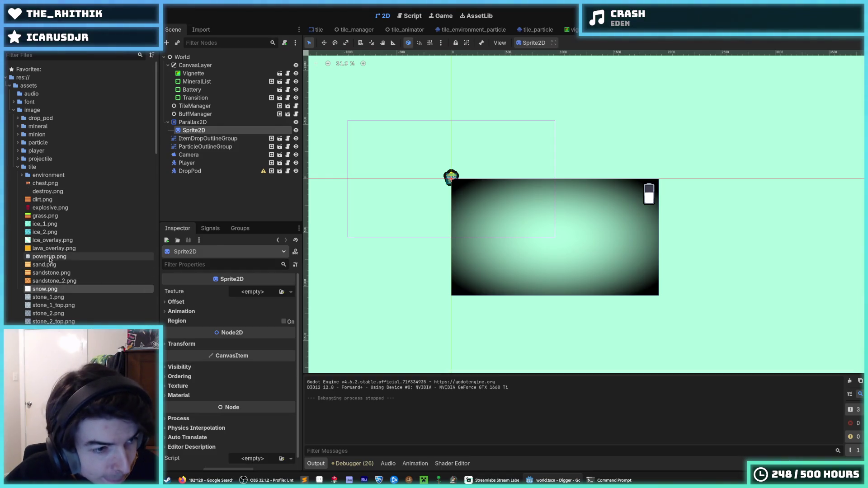
left_click(45, 265)
left_click(52, 240)
left_click(50, 201)
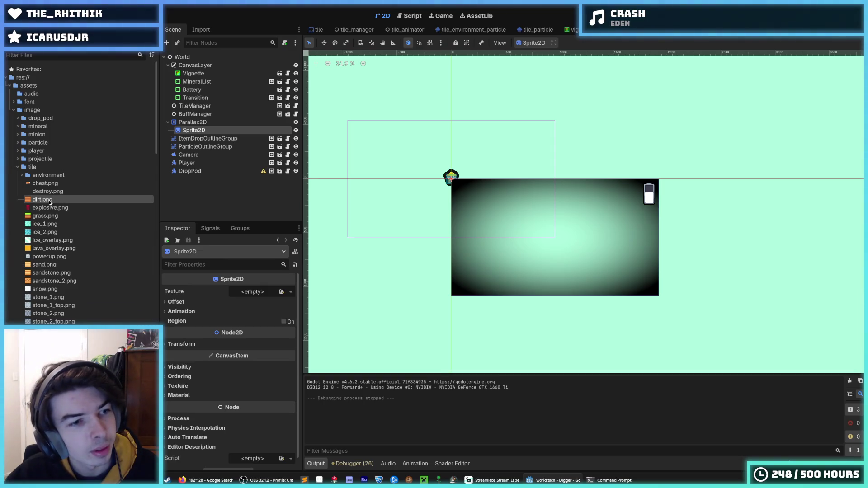
left_click_drag(45, 202, 256, 293)
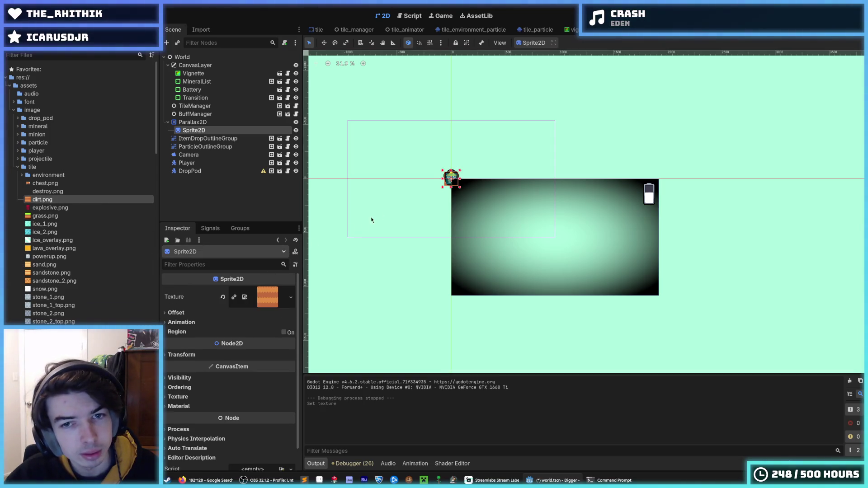
Select Parallax2D and expand its Limit, Override and Repeat sections in the Inspector.
left_click(193, 122)
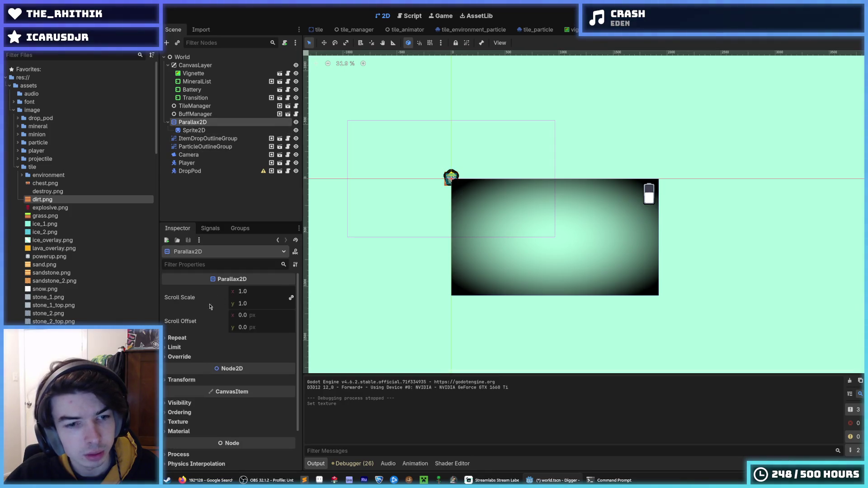
left_click(187, 338)
left_click(188, 339)
left_click(187, 348)
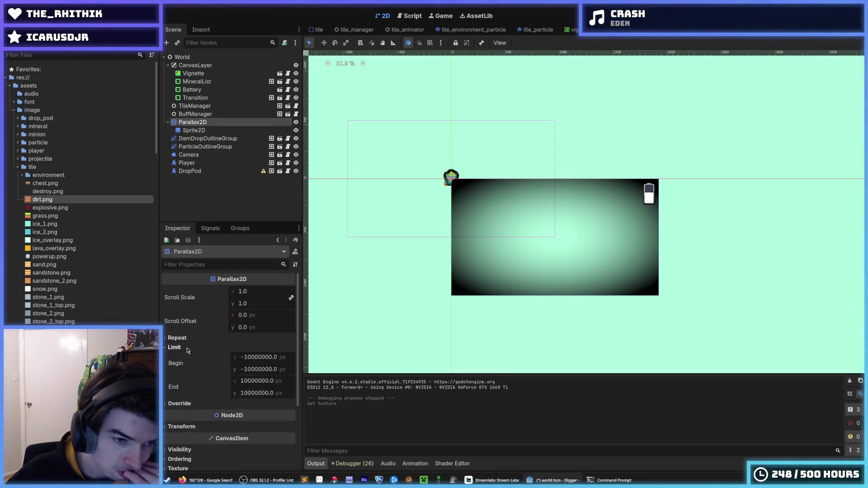
left_click(188, 349)
left_click(188, 357)
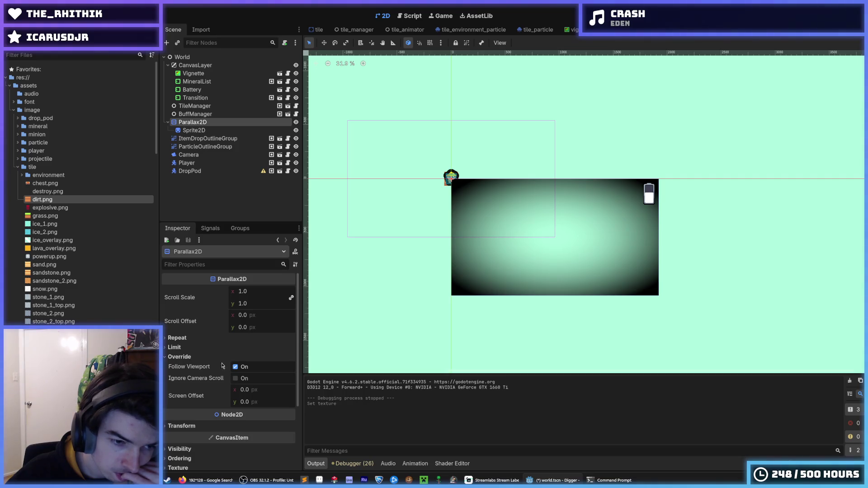
left_click(183, 357)
left_click(183, 347)
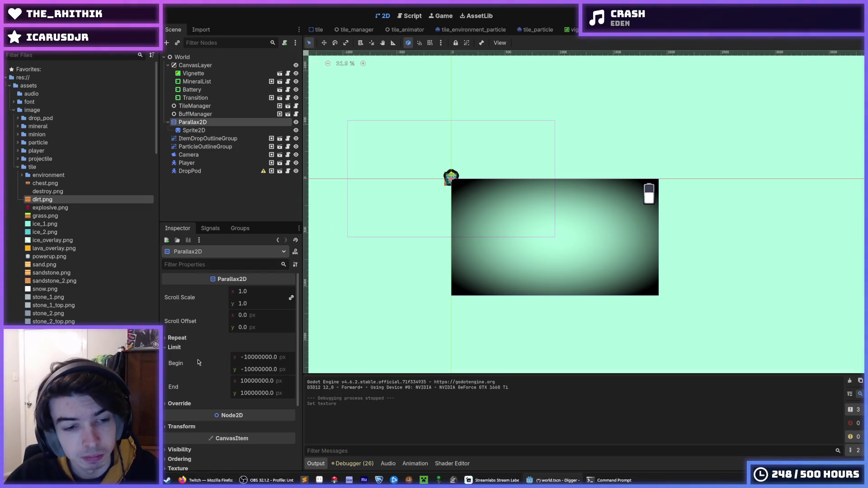
mouse_move(198, 362)
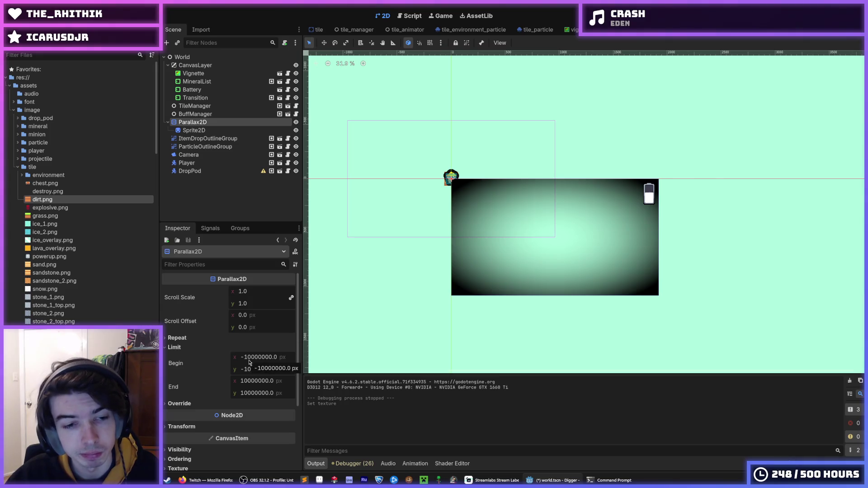
left_click(190, 404)
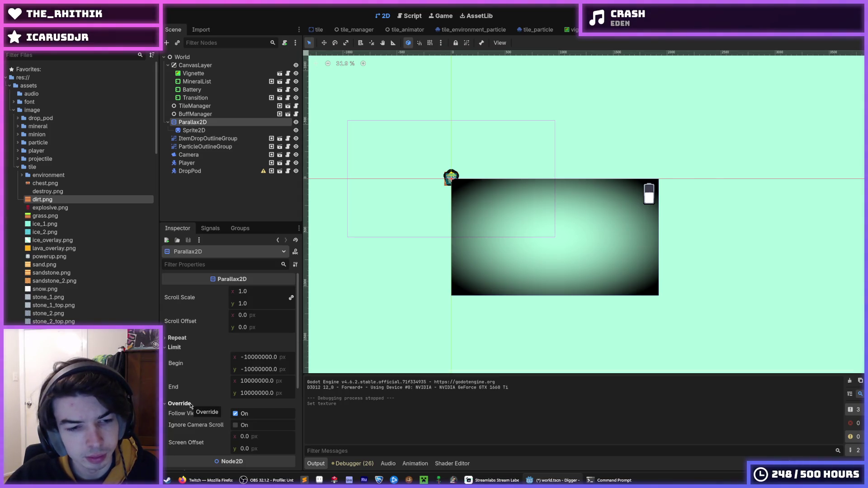
left_click(190, 404)
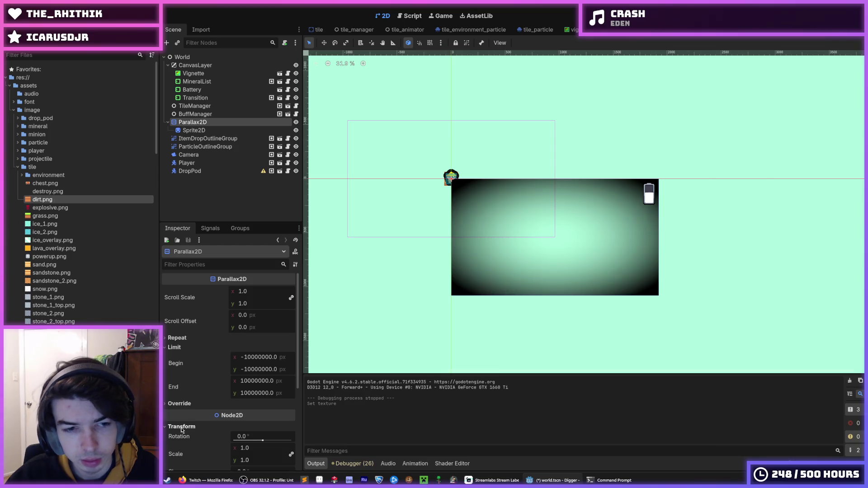
left_click(182, 428)
left_click(177, 338)
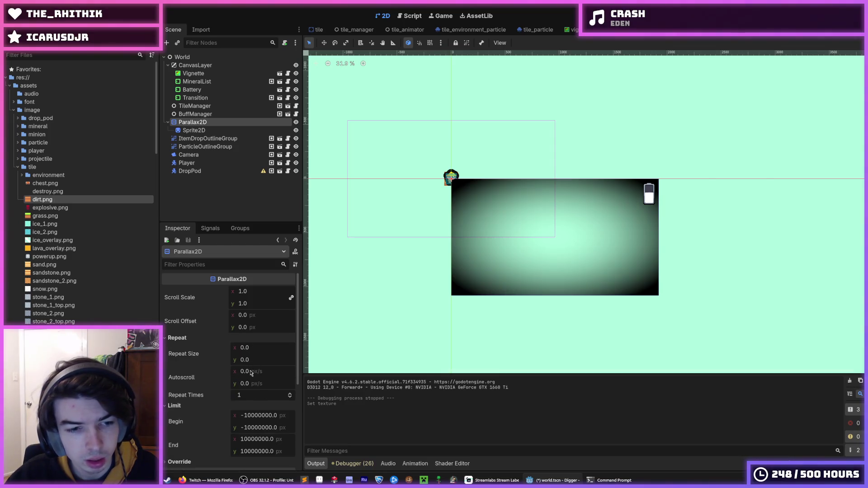
Set Repeat Size to 128 × 128 and Repeat Times to 100.
left_click(254, 347)
type("128")
key("Tab")
type("128")
key("Return")
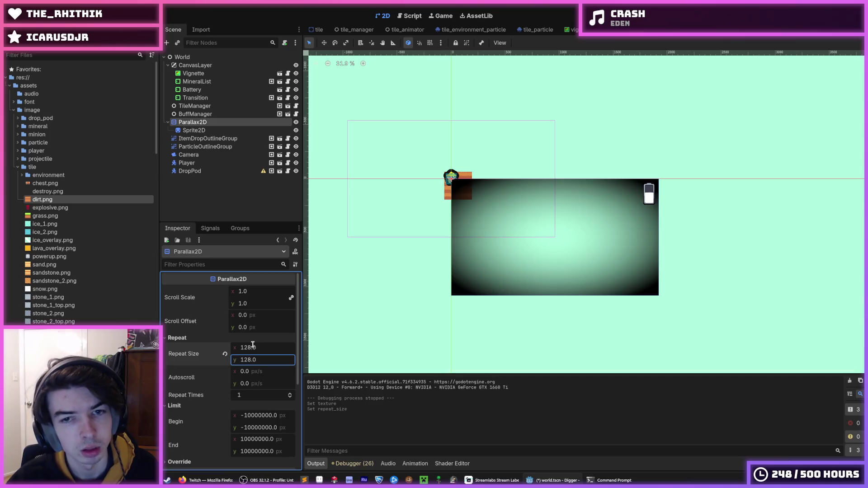
left_click(254, 392)
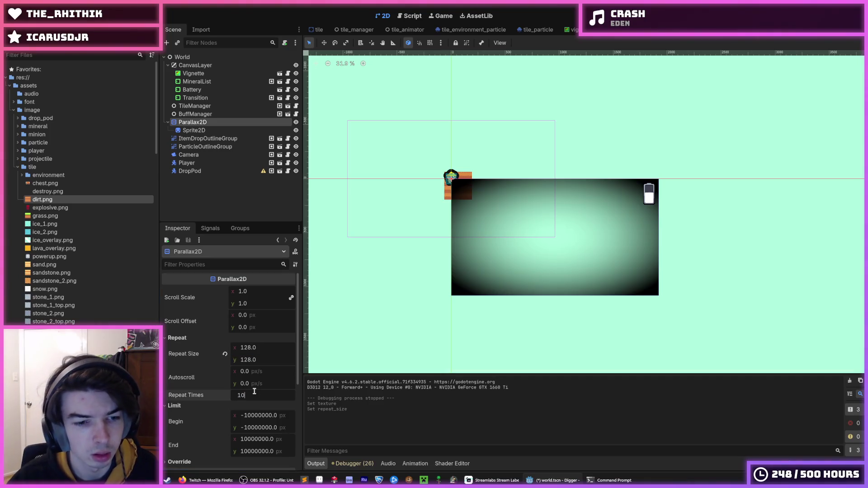
key("Return")
scroll(473, 235, "down", 3)
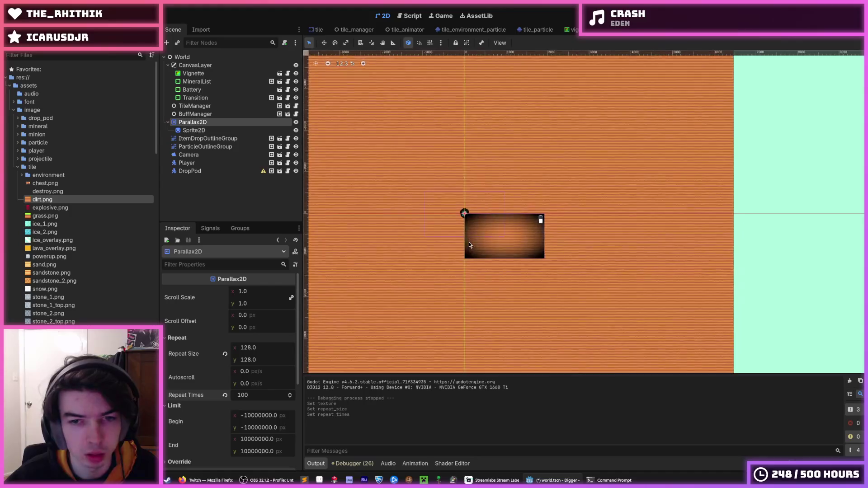
Inspect the Parallax2D Transform and Override settings in the Inspector.
scroll(468, 243, "up", 1)
scroll(468, 243, "up", 2)
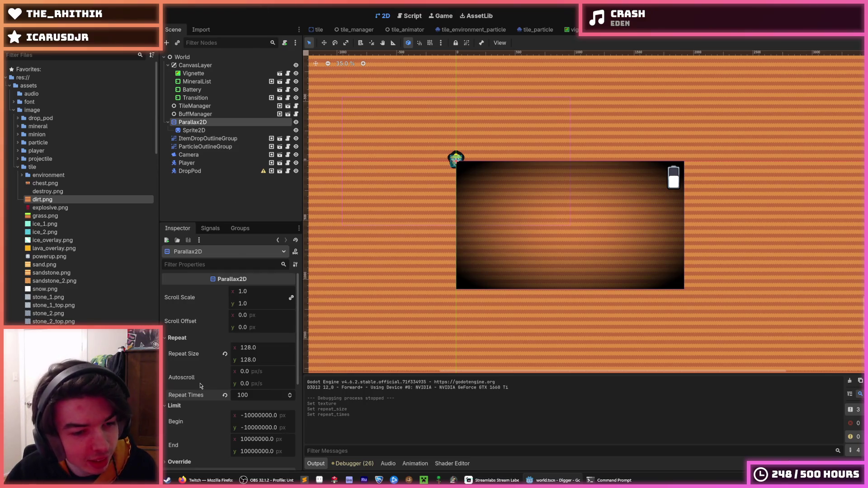
scroll(198, 379, "down", 3)
left_click(186, 340)
left_click(187, 340)
mouse_move(215, 330)
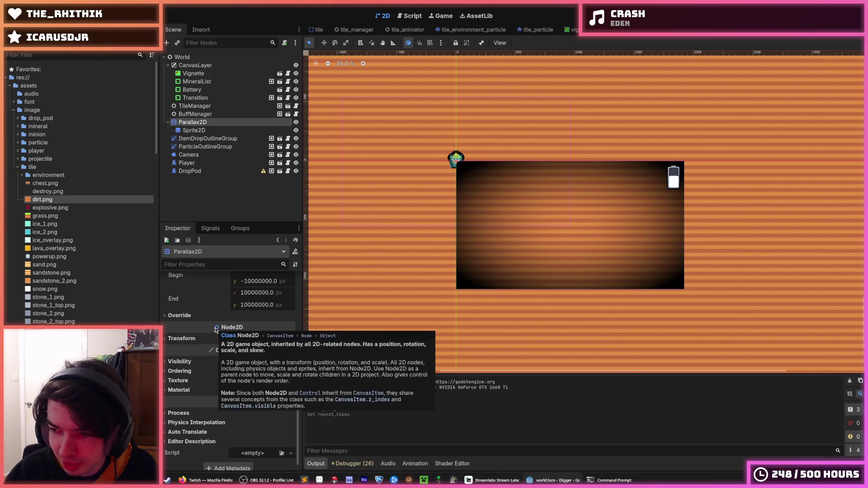
left_click(186, 316)
scroll(185, 313, "up", 6)
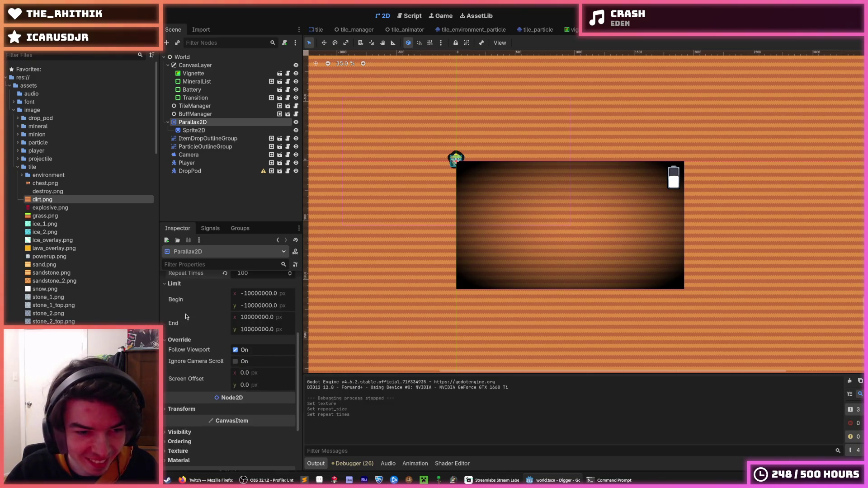
scroll(195, 396, "down", 4)
scroll(195, 396, "down", 3)
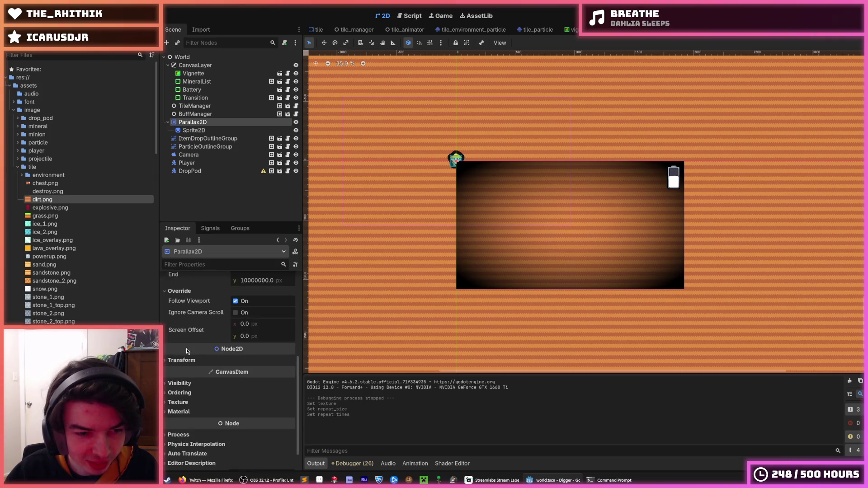
scroll(184, 350, "up", 6)
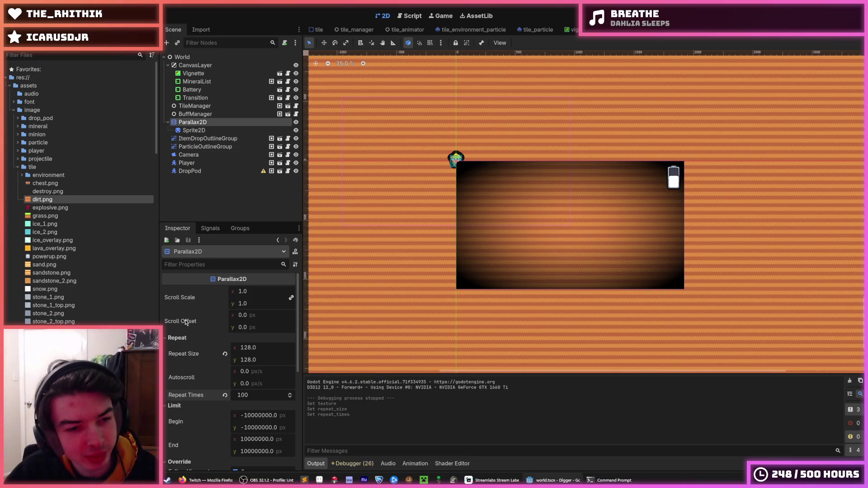
Set Scroll Scale to 0.5 × 0.5 and run the game with F5.
left_click(243, 290)
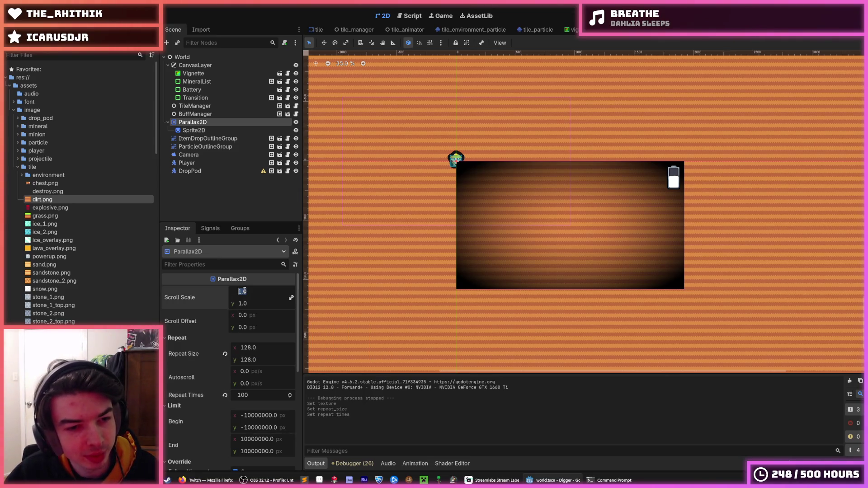
type("0.5")
key("Tab")
type("0.5")
key("Return")
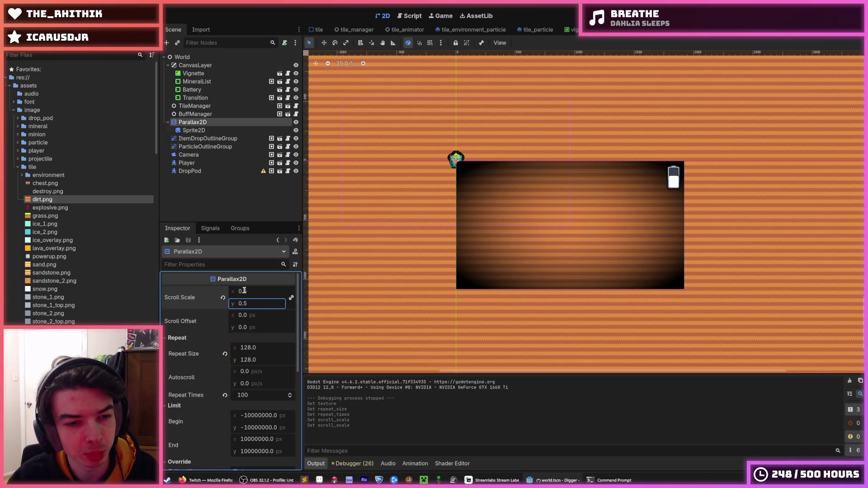
key("F5")
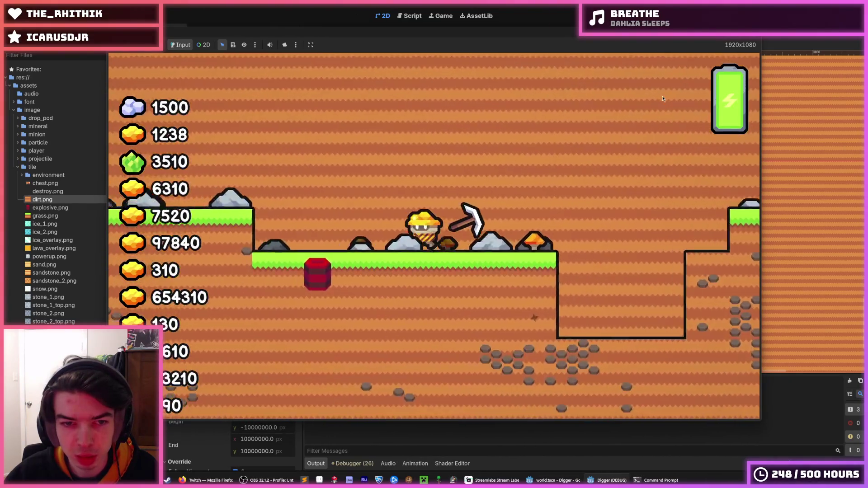
Walk the miner left, then right across the grass, jetpacking up onto snowy ground.
key("a")
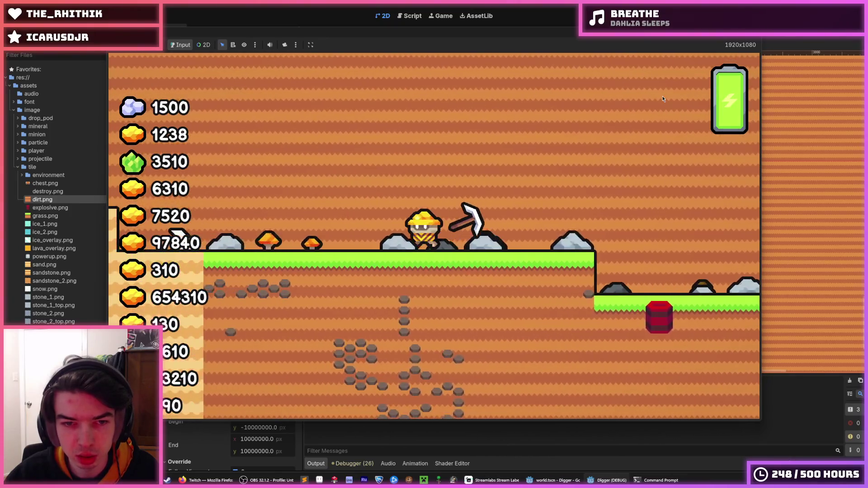
key("space")
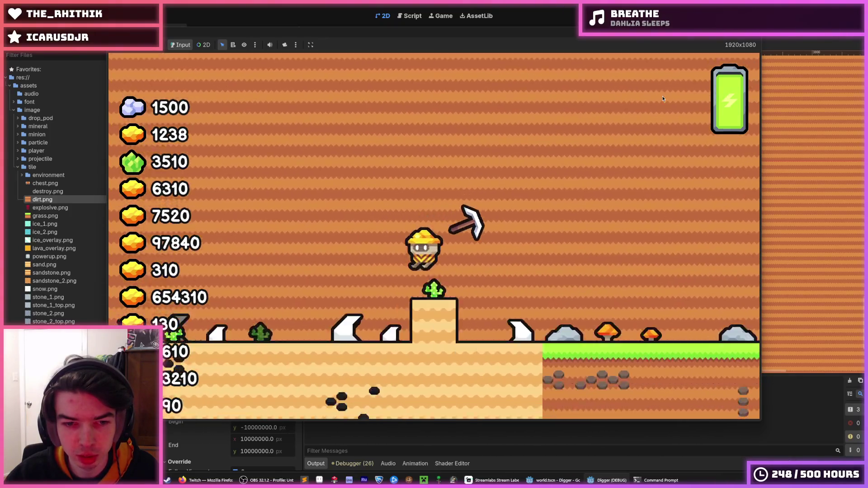
key("a")
key("a")
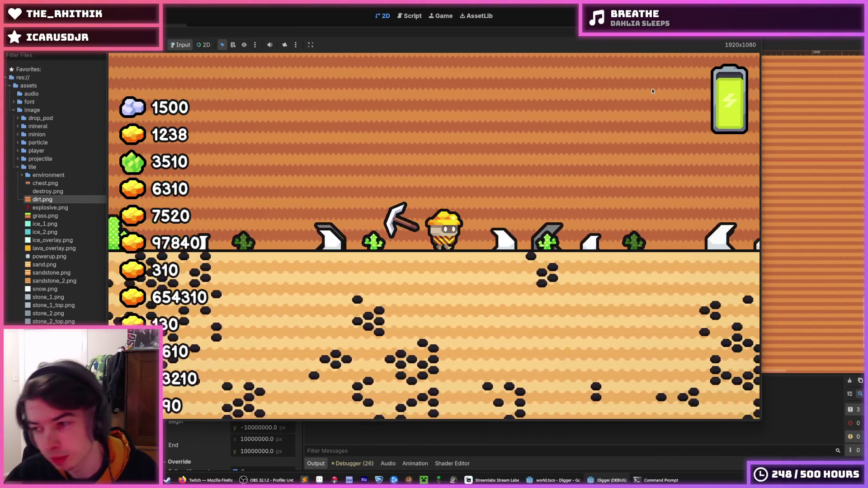
key("d")
key("space")
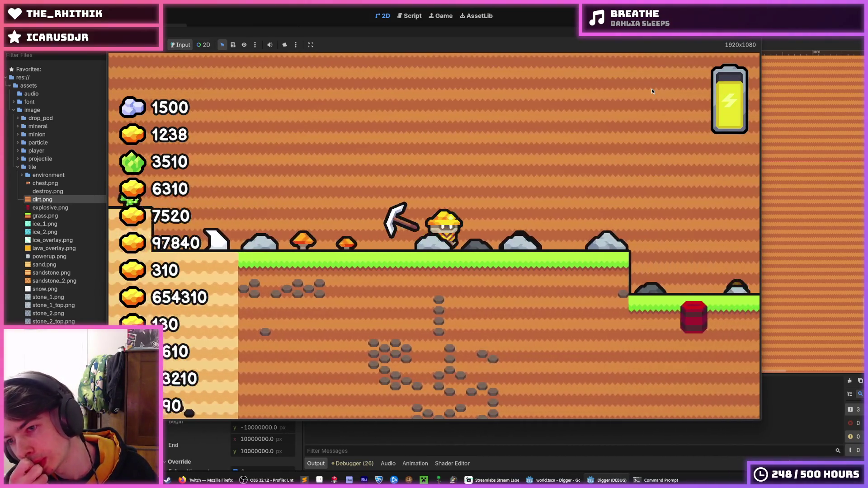
key("d")
key("d")
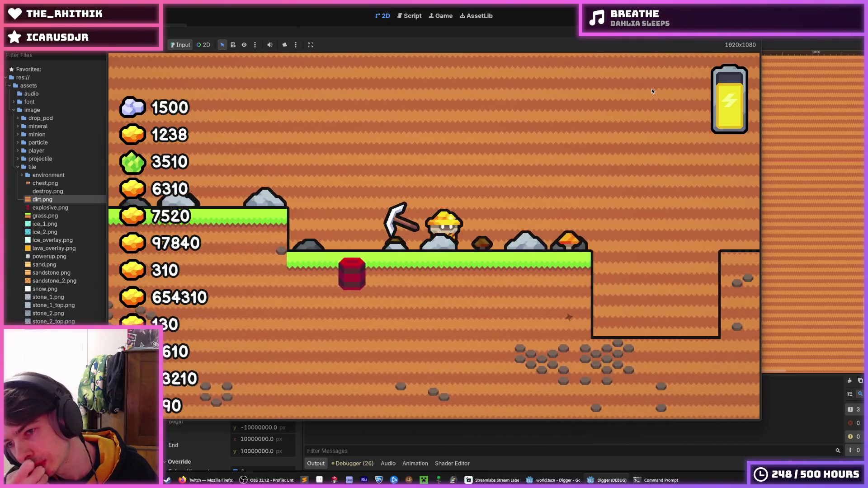
key("d")
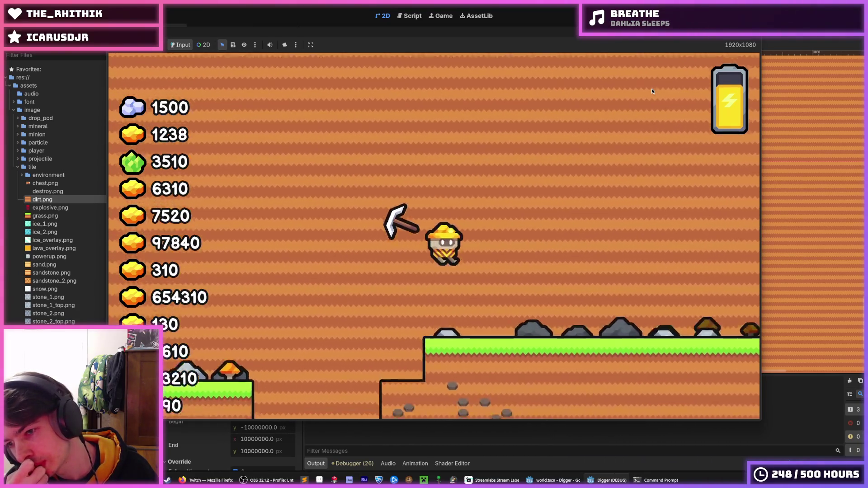
key("d")
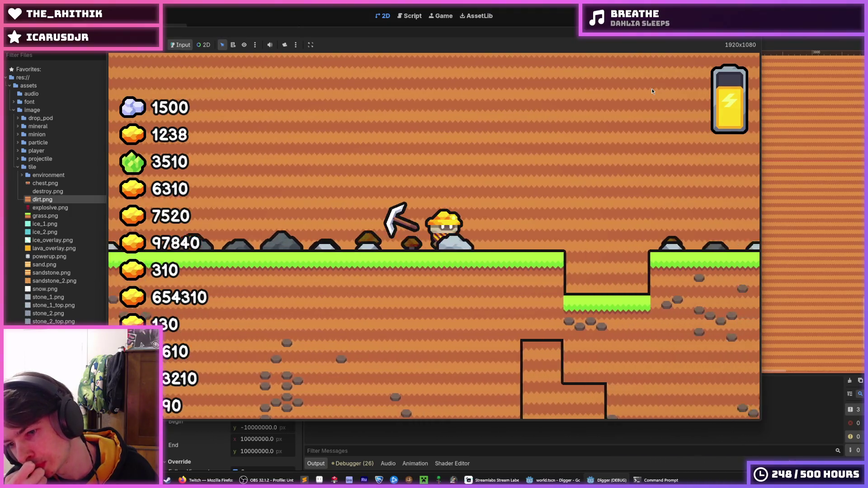
key("space")
key("d")
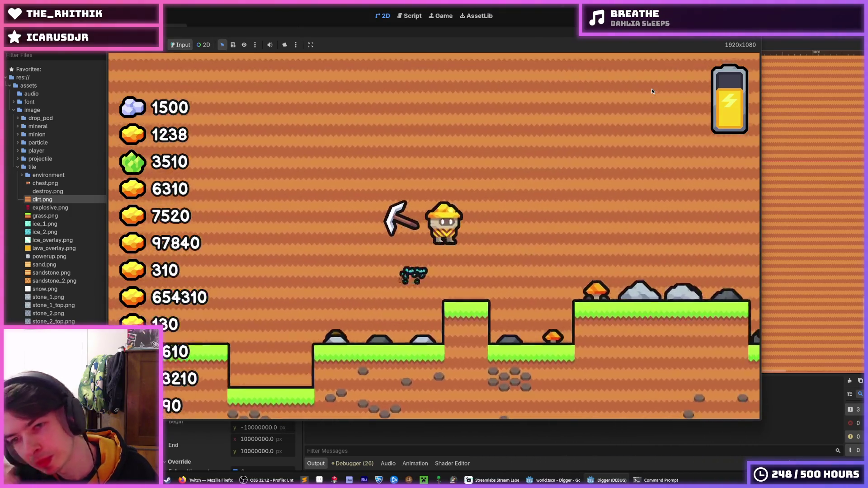
key("d")
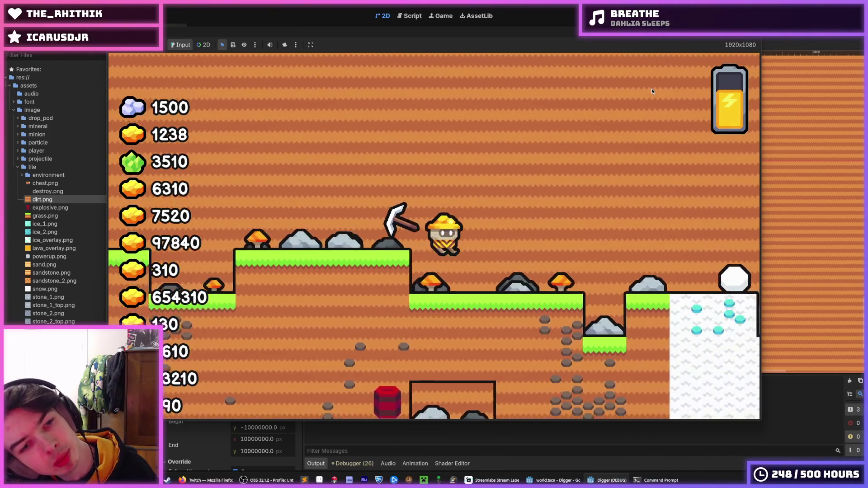
key("d")
key("space")
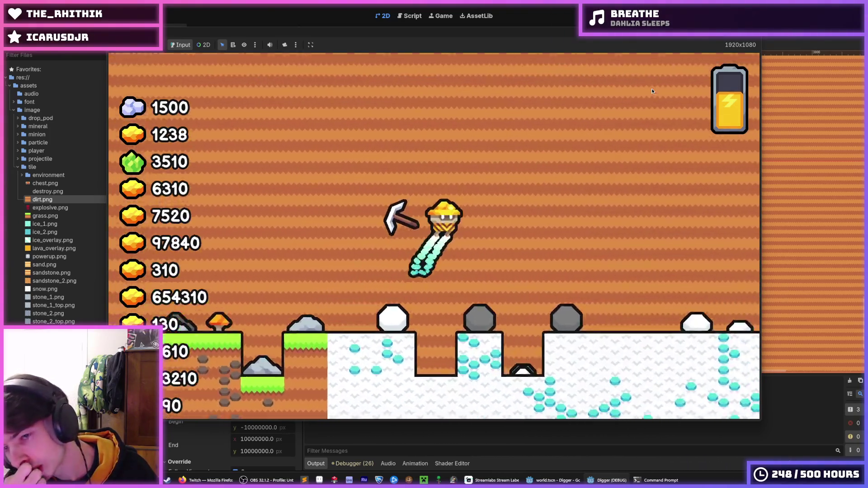
Cross the snow biome, zoom the camera, head back left, and stop the game with F8.
key("d")
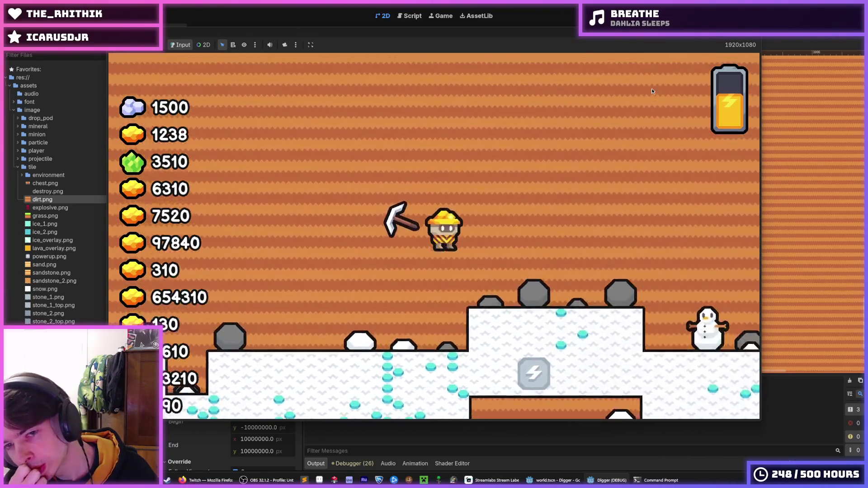
key("d")
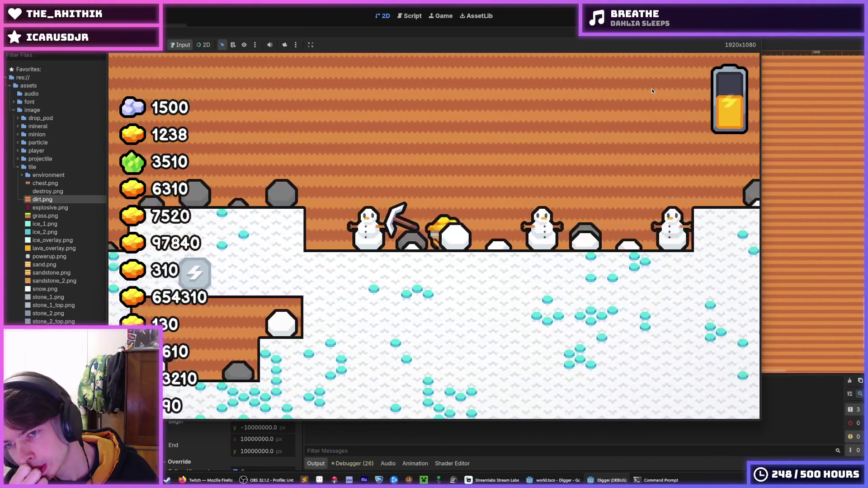
key("d")
key("space")
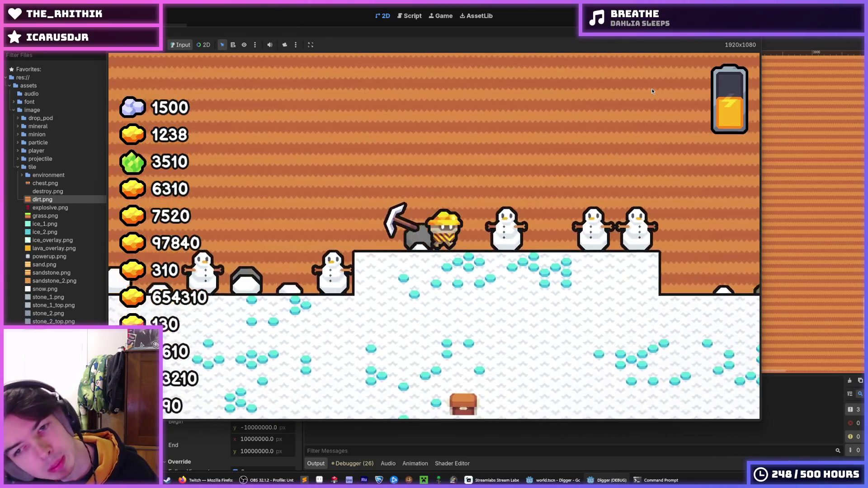
key("d")
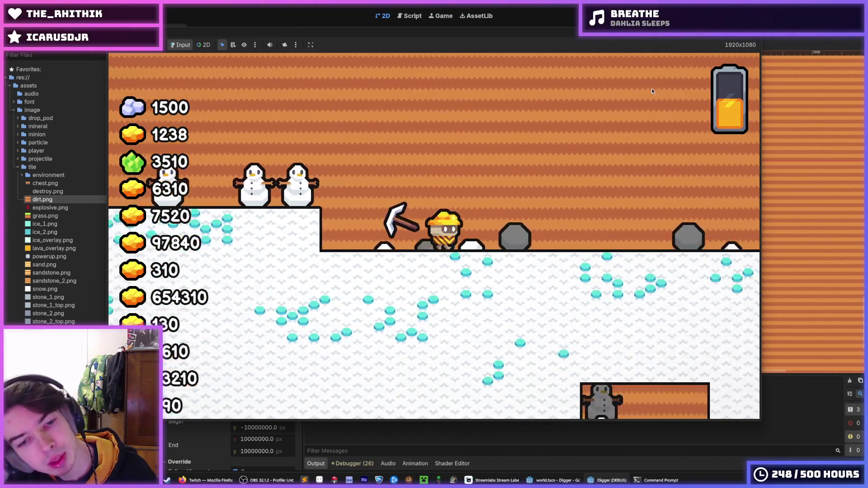
key("d")
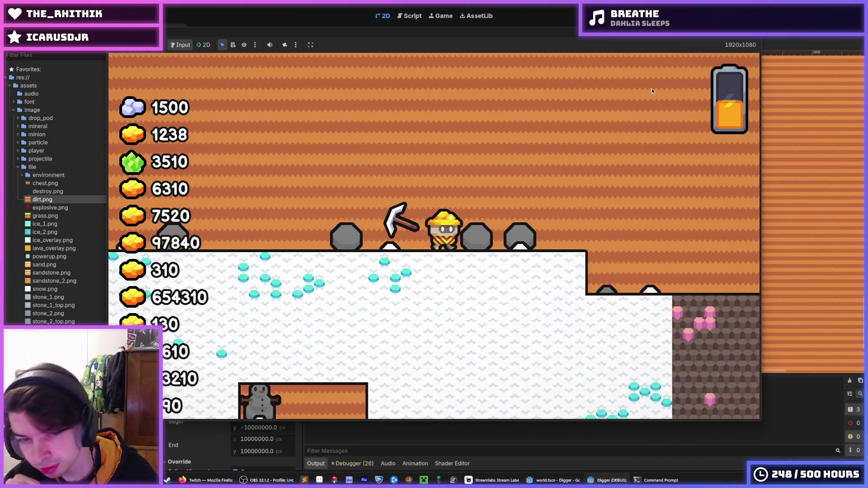
scroll(652, 89, "down", 3)
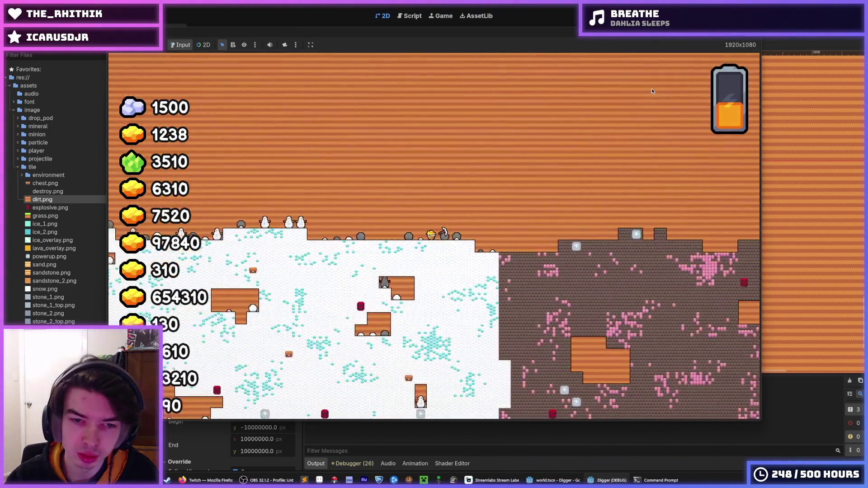
scroll(652, 88, "up", 2)
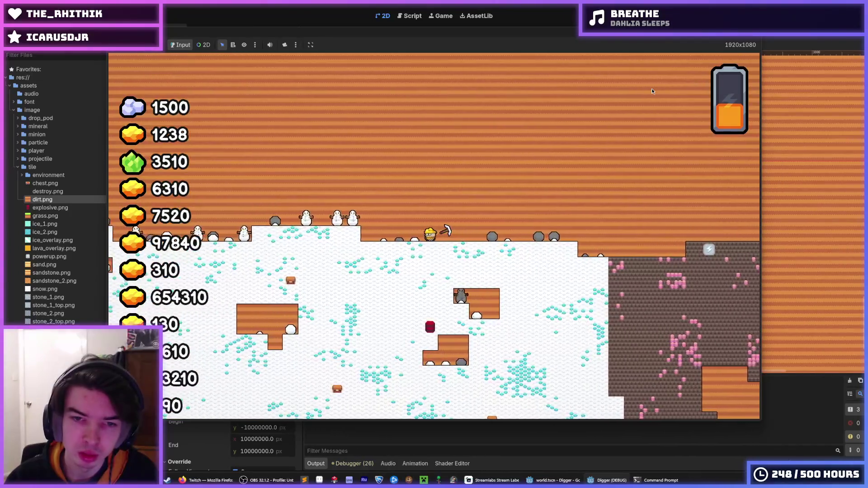
scroll(652, 88, "up", 3)
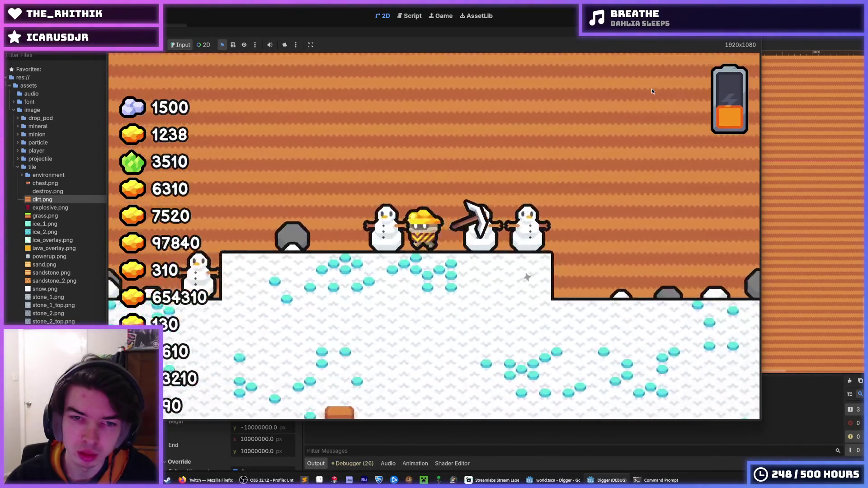
key("a")
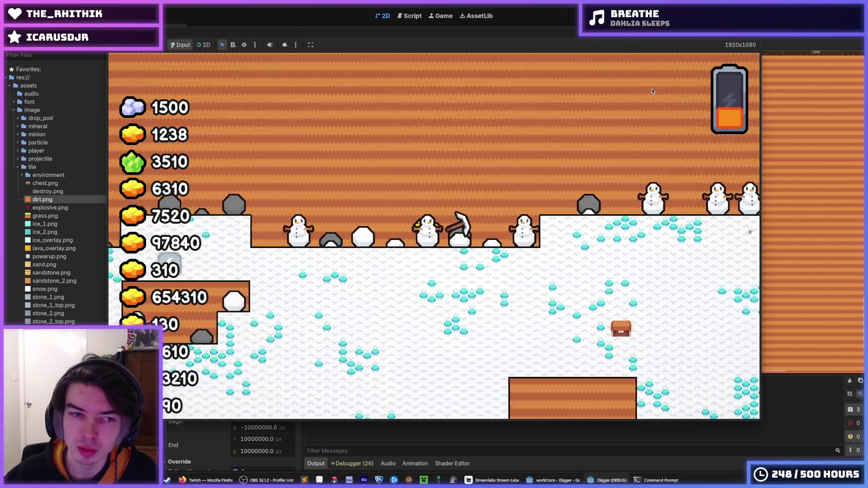
key("a")
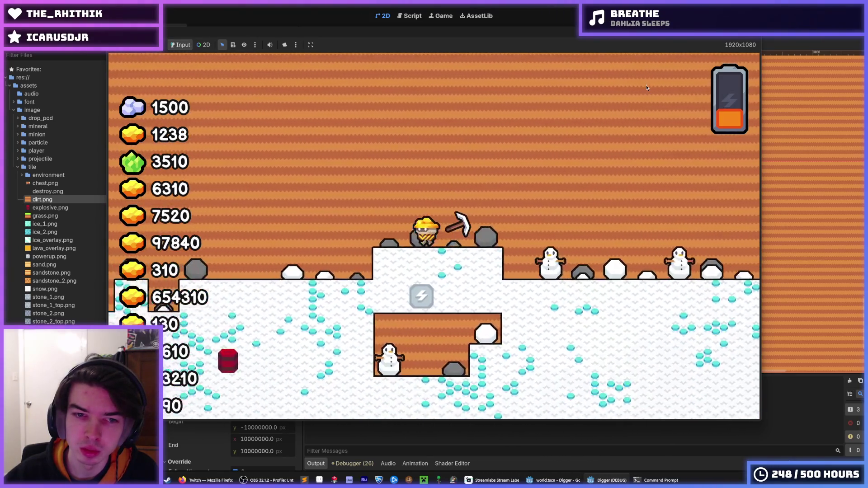
key("a")
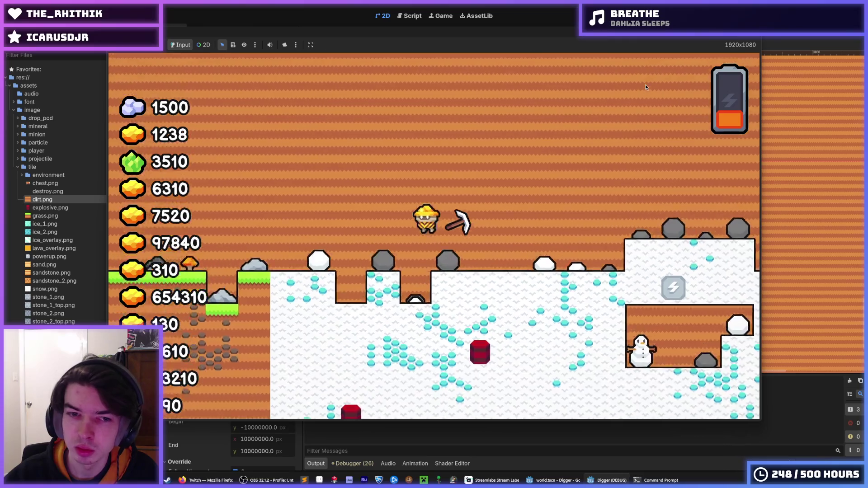
key("F8")
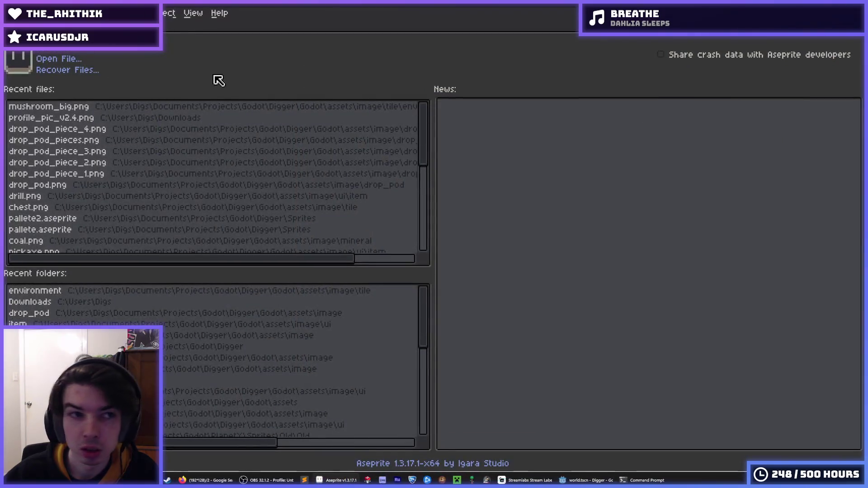
Create a new transparent RGBA sprite of 12288 × 1080 px.
left_click(71, 49)
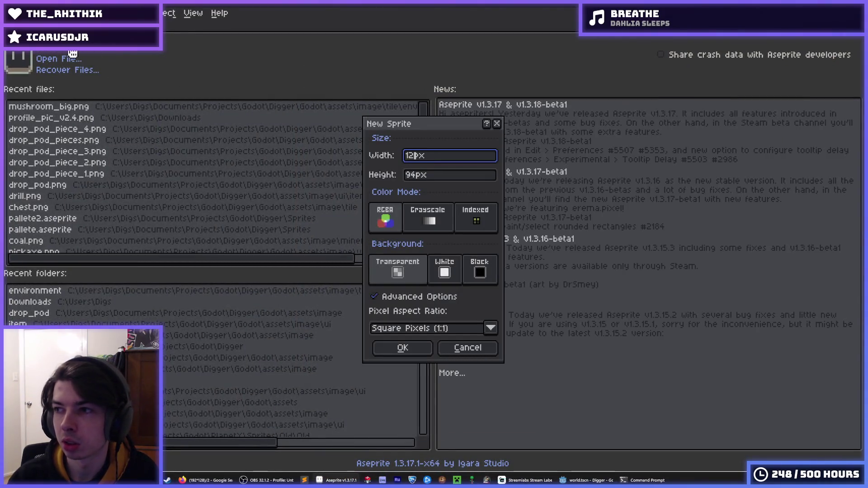
type("88")
key("Tab")
type("1080")
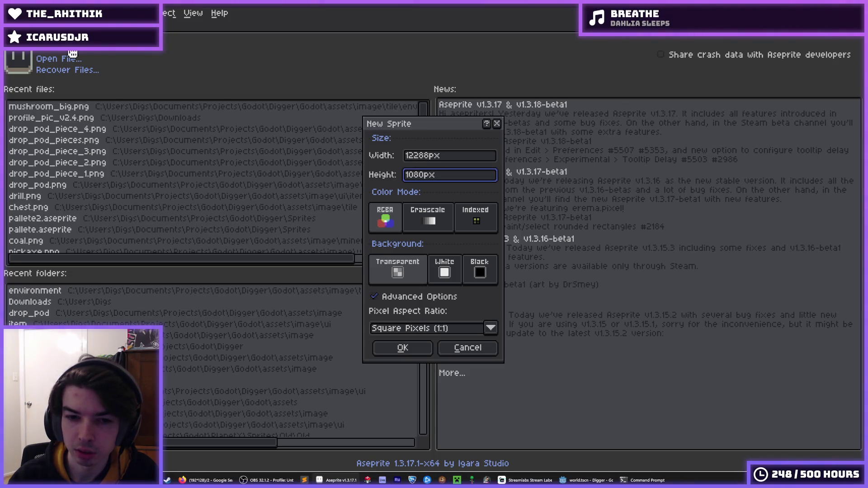
key("Return")
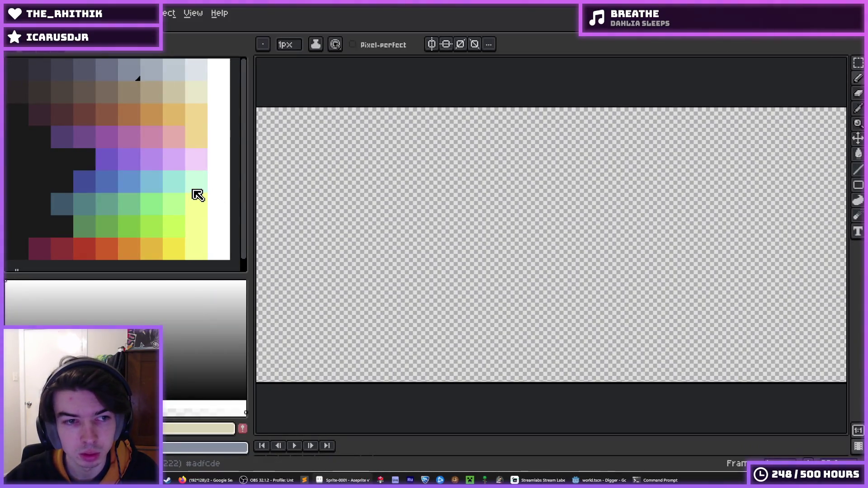
Bucket-fill the whole canvas with light mint.
left_click(196, 181)
key("g")
left_click(431, 119)
scroll(375, 219, "down", 4)
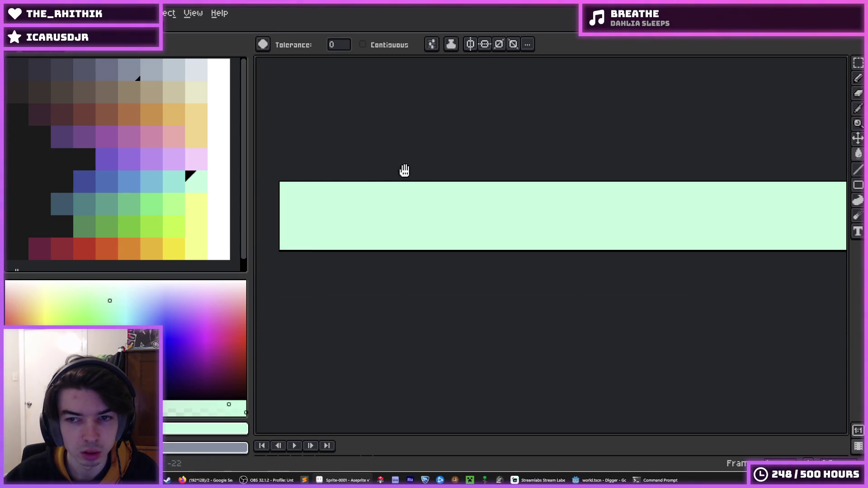
scroll(343, 190, "down", 1)
left_click_drag(358, 165, 316, 156)
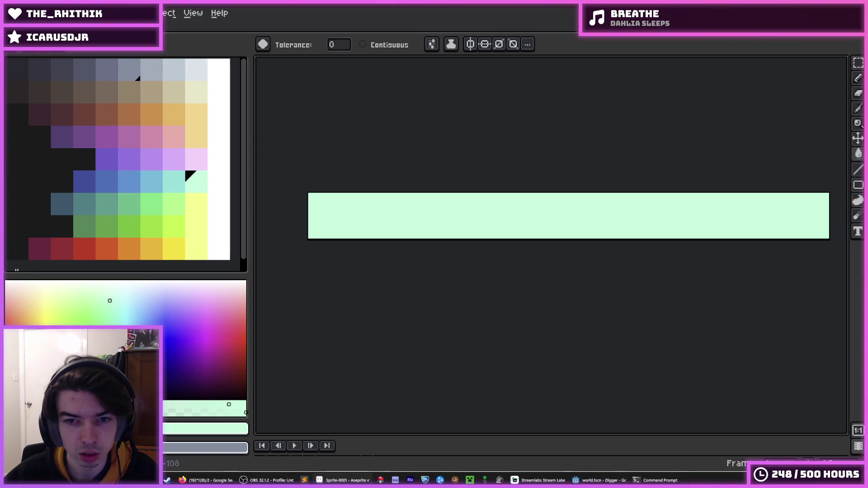
Draw a long wavy dark-green hill line across the strip with a large brush.
left_click(177, 228)
key("b")
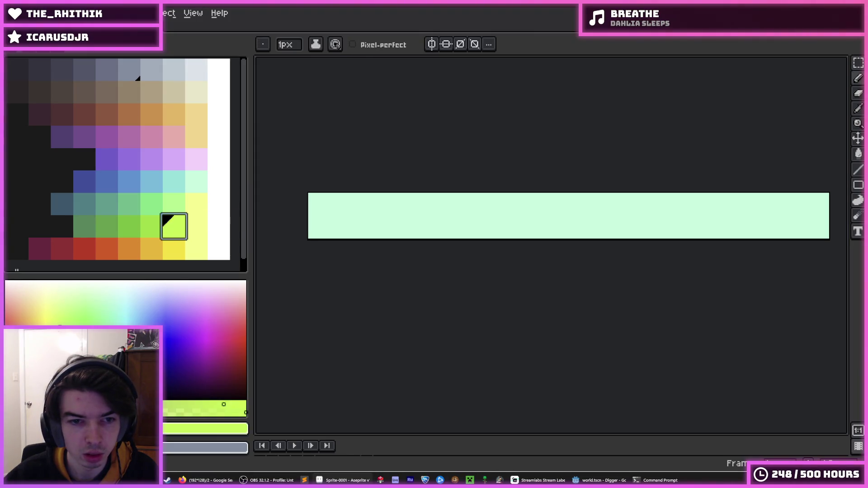
scroll(434, 232, "up", 3)
left_click_drag(435, 232, 478, 235)
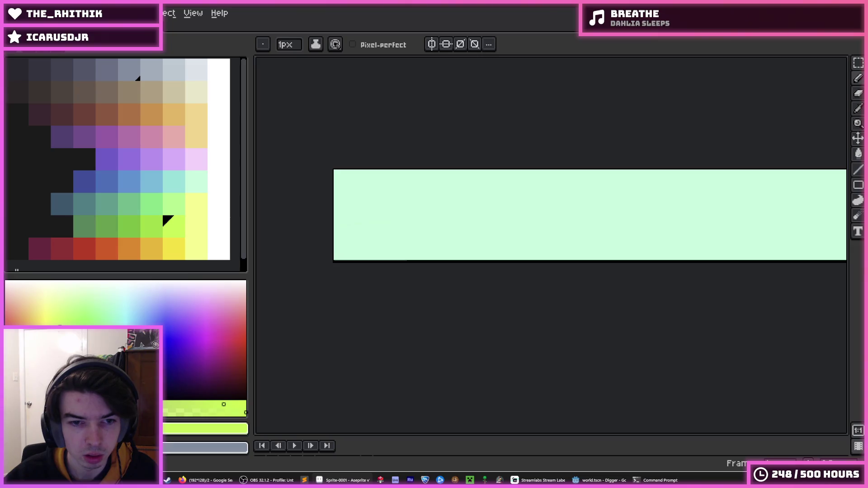
scroll(347, 242, "up", 2)
key("ctrl+z")
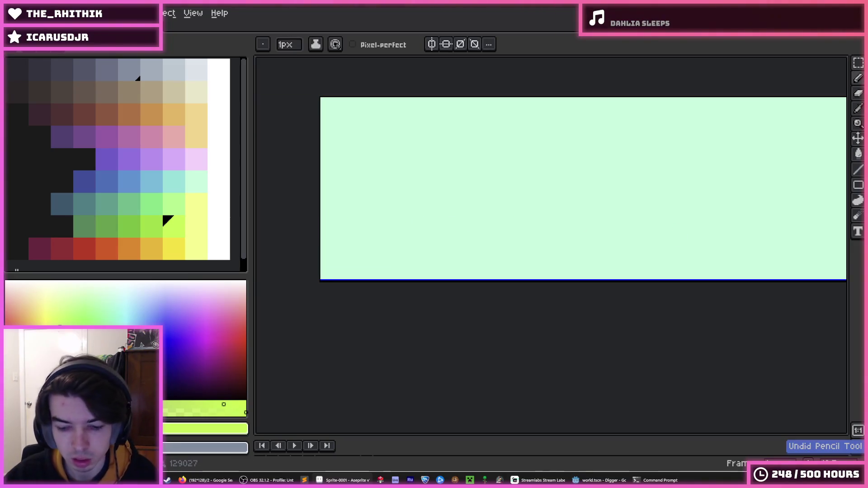
key("plus")
key("plus")
key("plus")
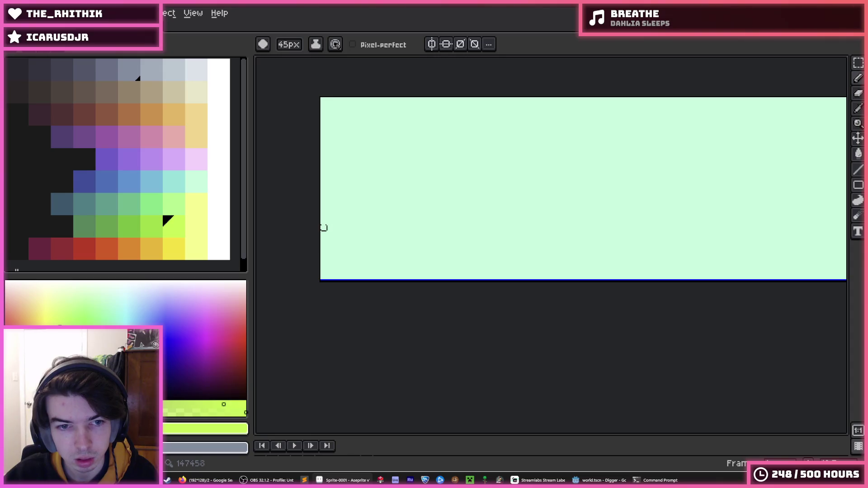
left_click(130, 230)
mouse_move(317, 221)
left_mouse_down()
mouse_move(434, 198)
mouse_move(500, 223)
left_mouse_up()
scroll(371, 216, "down", 1)
key("ctrl+z")
mouse_move(304, 223)
left_mouse_down()
mouse_move(406, 204)
mouse_move(794, 199)
mouse_move(843, 216)
left_mouse_up()
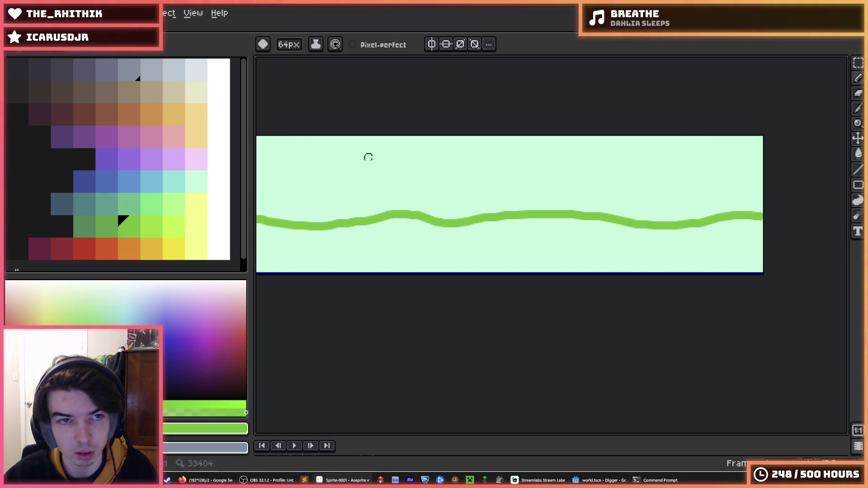
Fill the ground below the hill line solid green.
key("g")
left_click(369, 153)
key("ctrl+z")
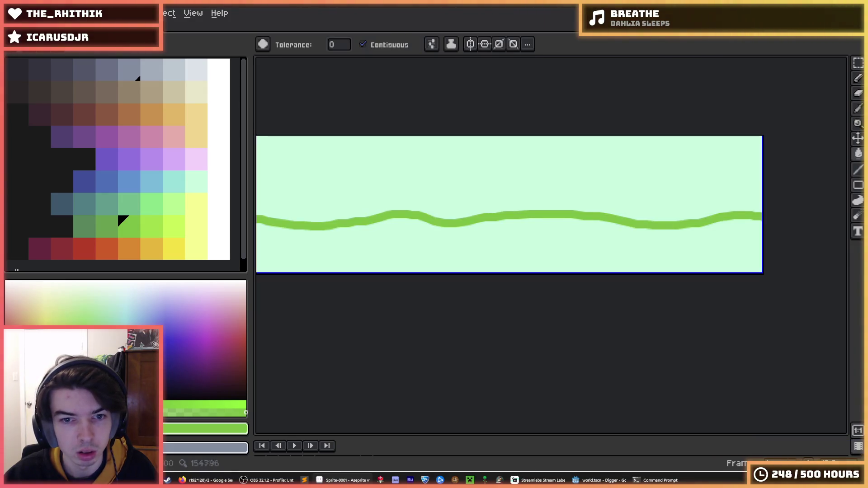
left_click(451, 248)
scroll(451, 171, "up", 3)
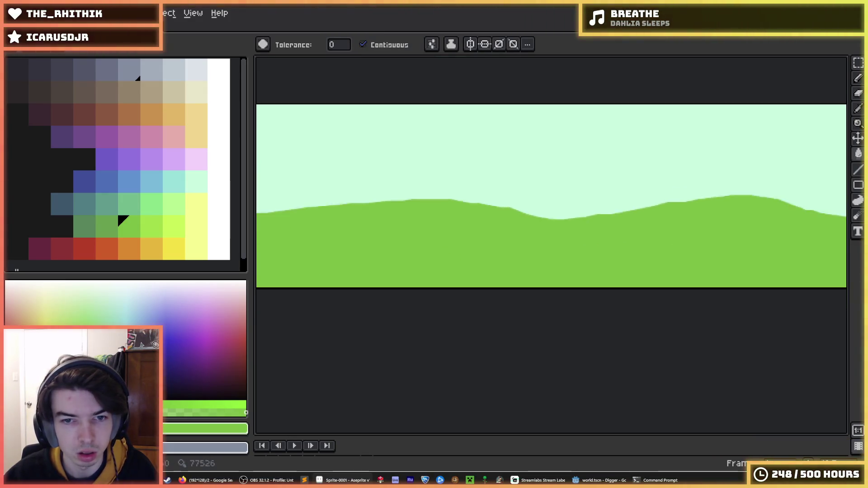
scroll(458, 151, "down", 3)
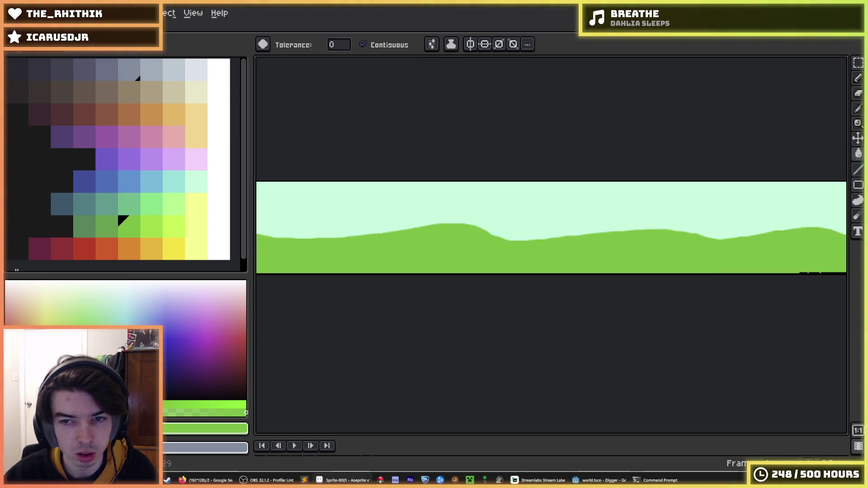
scroll(419, 159, "down", 4)
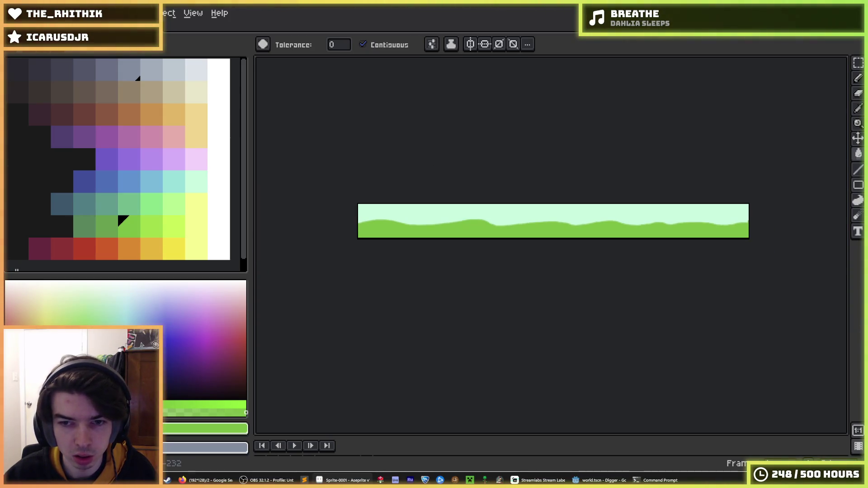
scroll(553, 238, "up", 2)
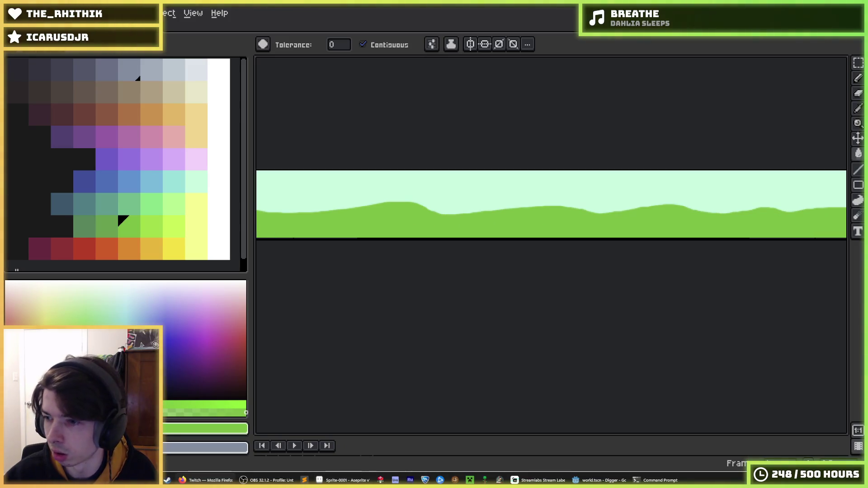
scroll(551, 214, "up", 1)
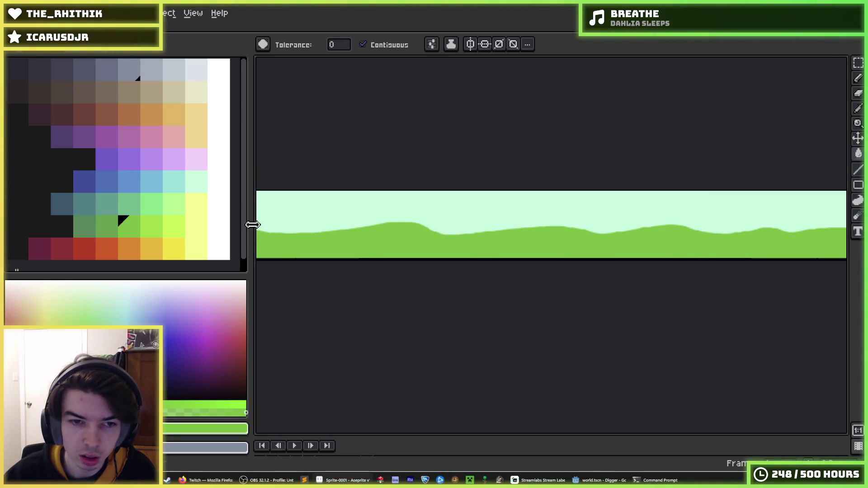
scroll(323, 221, "down", 2)
scroll(531, 210, "down", 1)
scroll(531, 209, "up", 3)
scroll(531, 209, "down", 1)
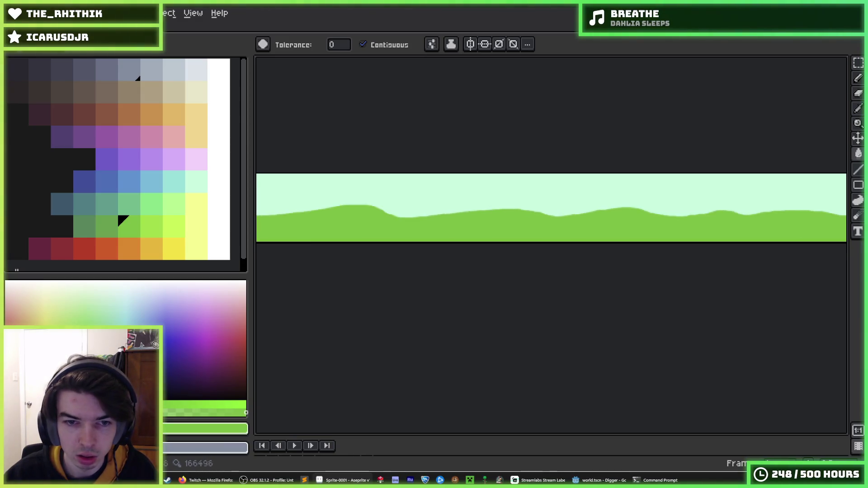
scroll(469, 217, "up", 2)
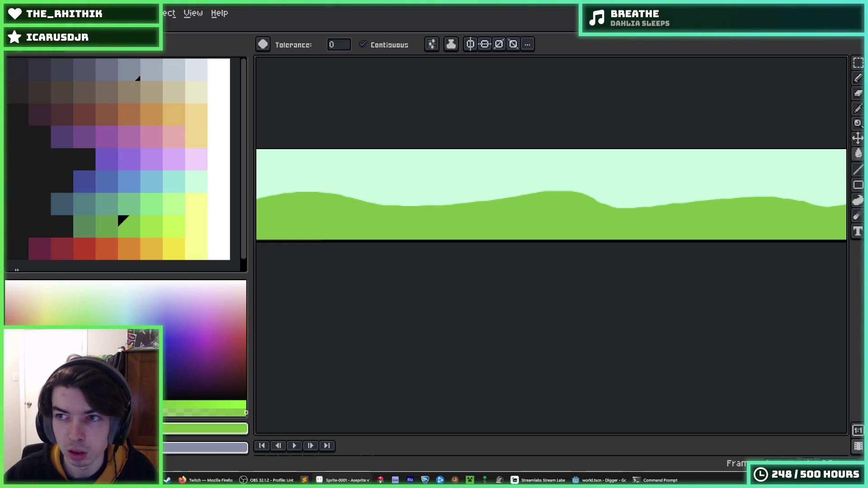
key("m")
scroll(665, 164, "down", 2)
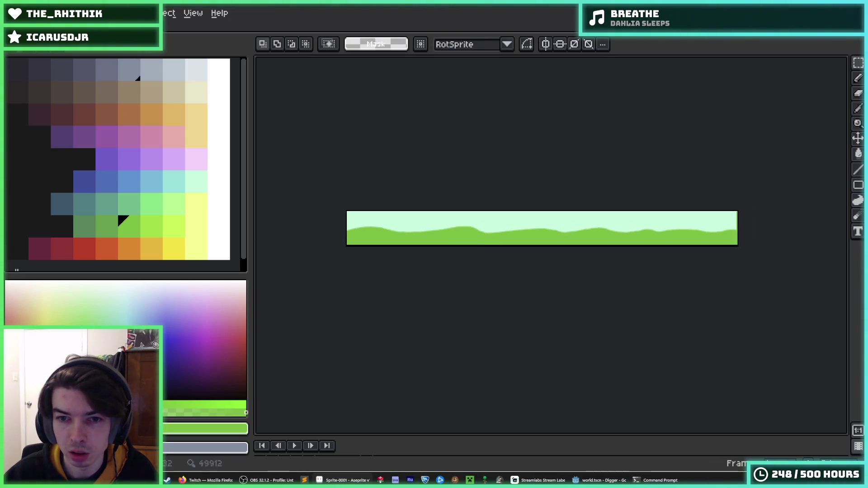
Select a rectangular section of hills near the left end and fill its ground yellow.
scroll(664, 165, "up", 1)
left_click_drag(538, 223, 583, 227)
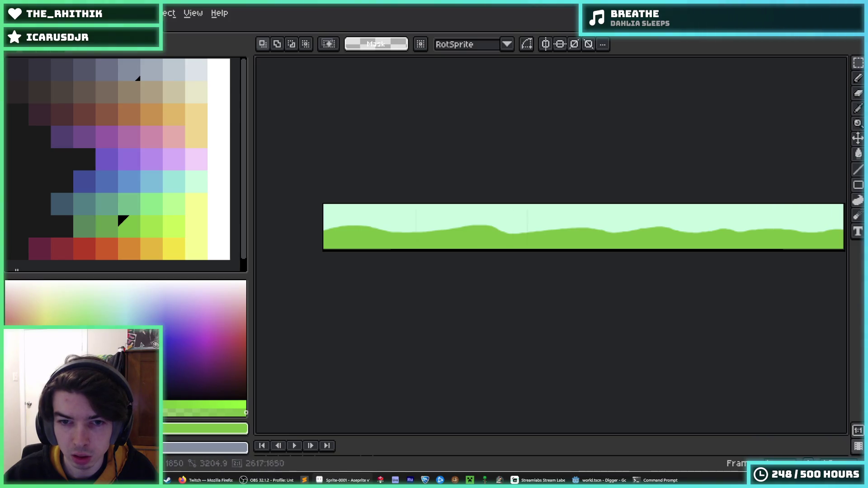
left_click_drag(571, 299, 560, 297)
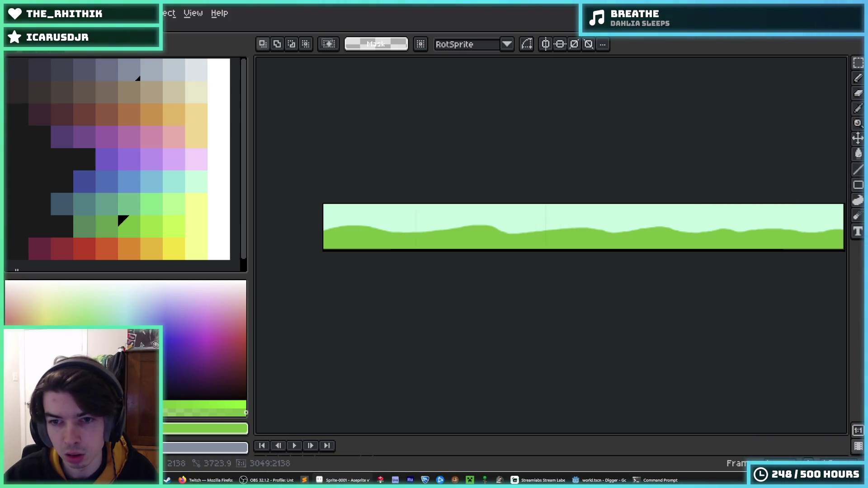
mouse_move(481, 262)
left_mouse_down()
mouse_move(424, 255)
mouse_move(455, 265)
left_mouse_up()
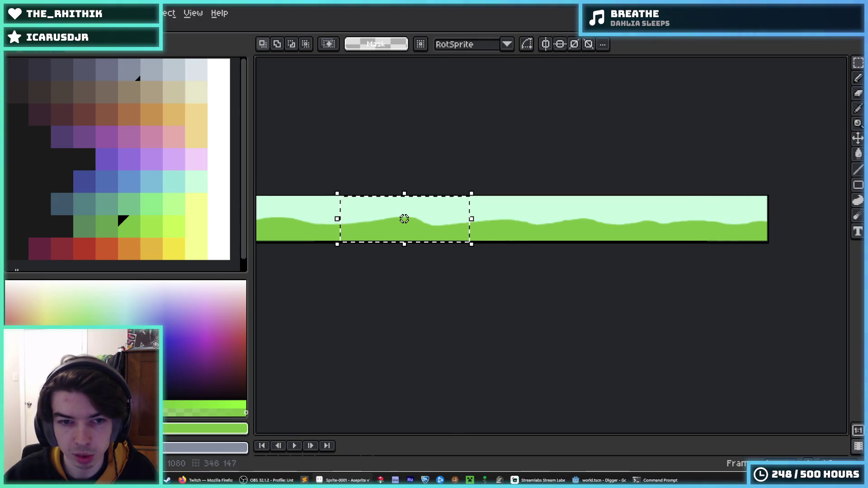
left_click(180, 248)
left_click(398, 236)
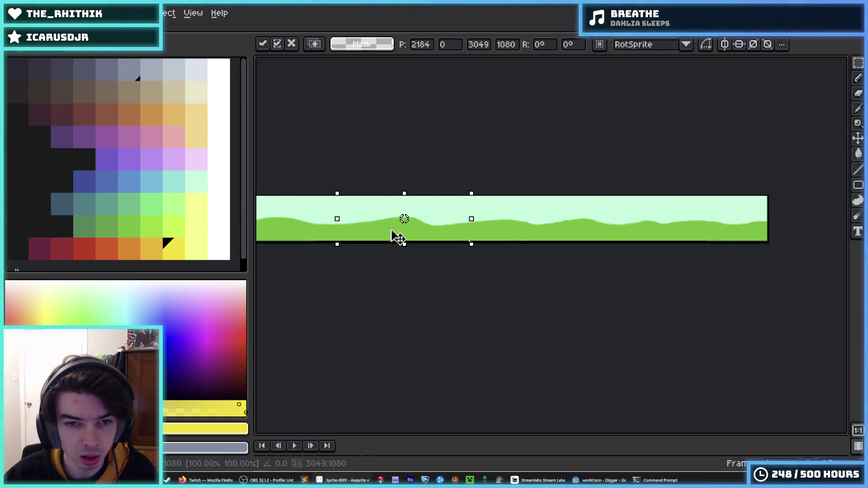
key("g")
left_click(398, 237)
Refill the selected ground with a lighter sandy tan instead.
scroll(480, 240, "right", 2)
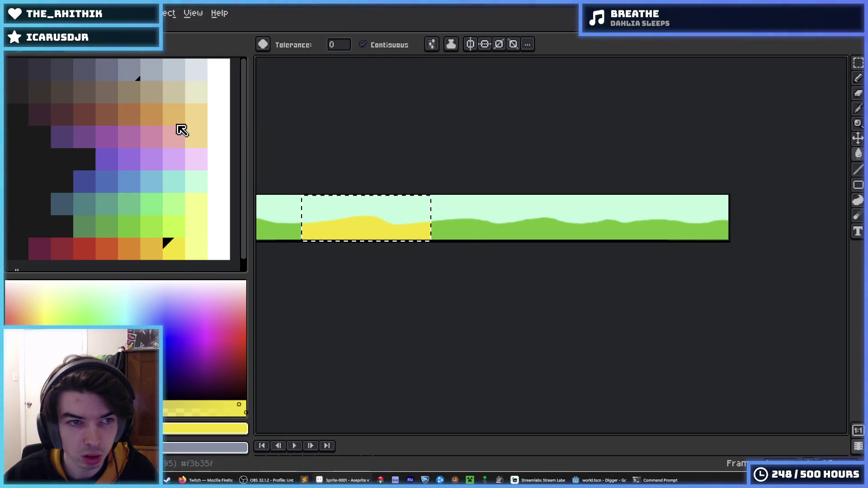
left_click(173, 109)
left_click(151, 114)
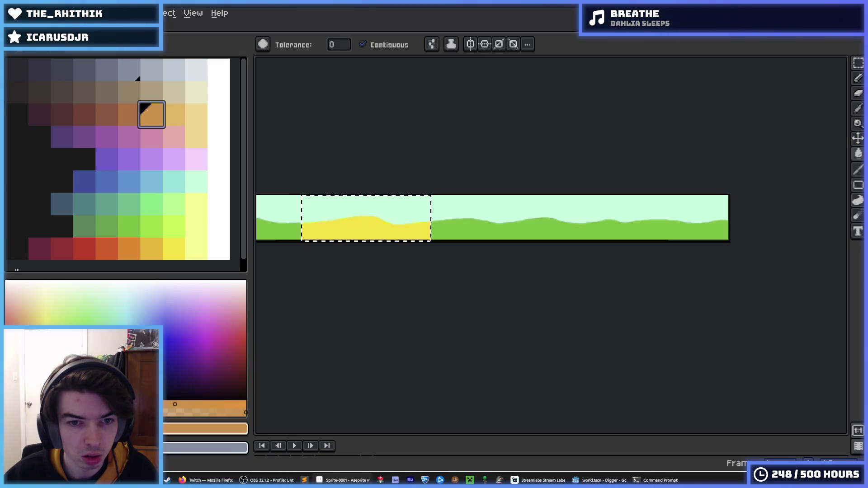
left_click(366, 231)
left_click(174, 115)
left_click(366, 228)
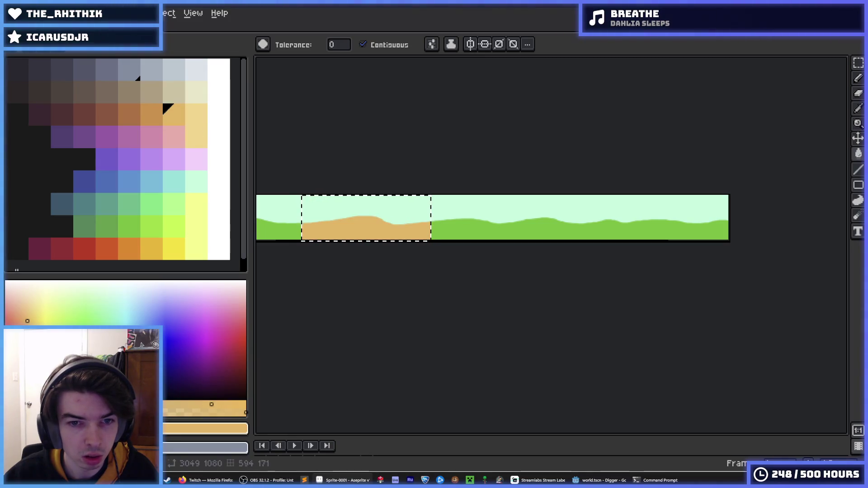
scroll(480, 212, "right", 2)
scroll(492, 241, "right", 2)
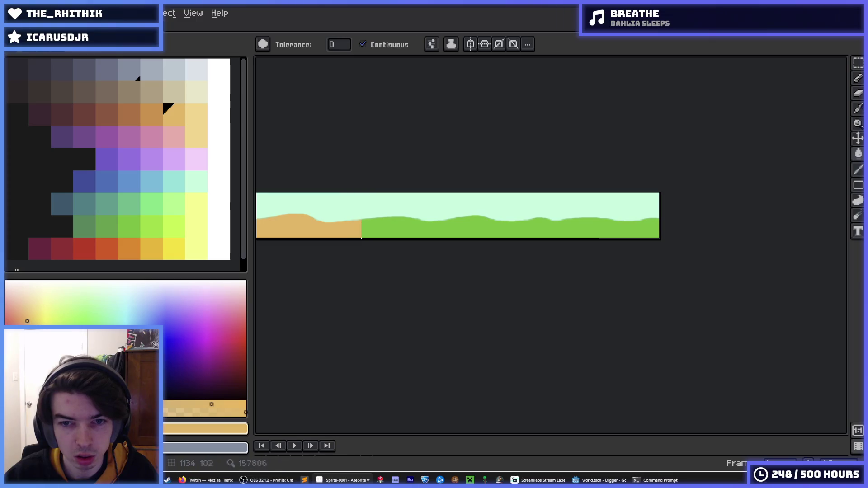
key("m")
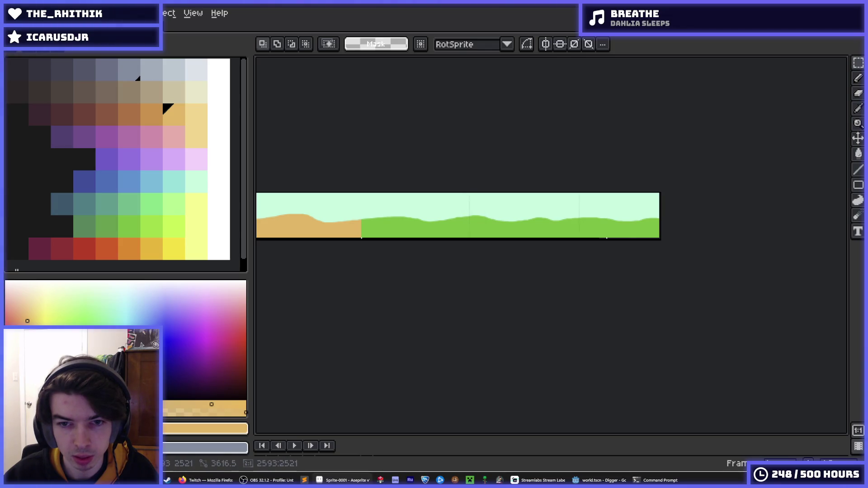
Restore the previous selection and fill its green ground white as snow.
mouse_move(568, 203)
left_mouse_down()
mouse_move(583, 219)
mouse_move(616, 218)
left_mouse_up()
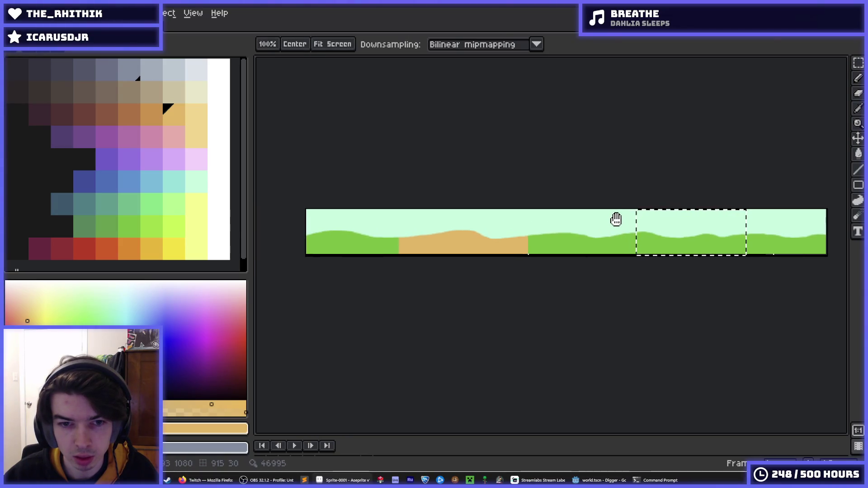
left_click(659, 246)
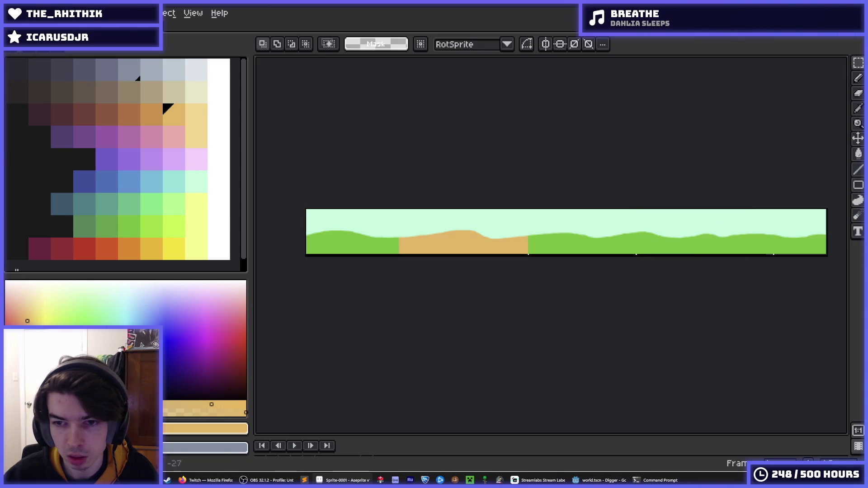
key("ctrl+z")
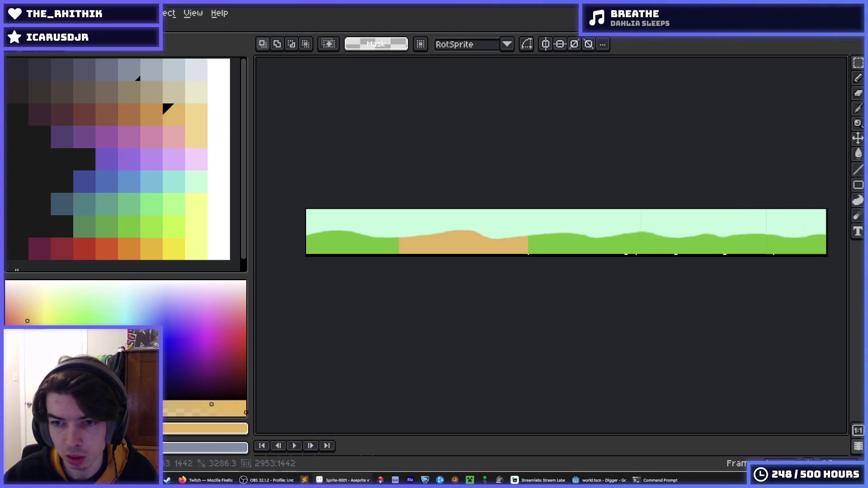
key("ctrl+z")
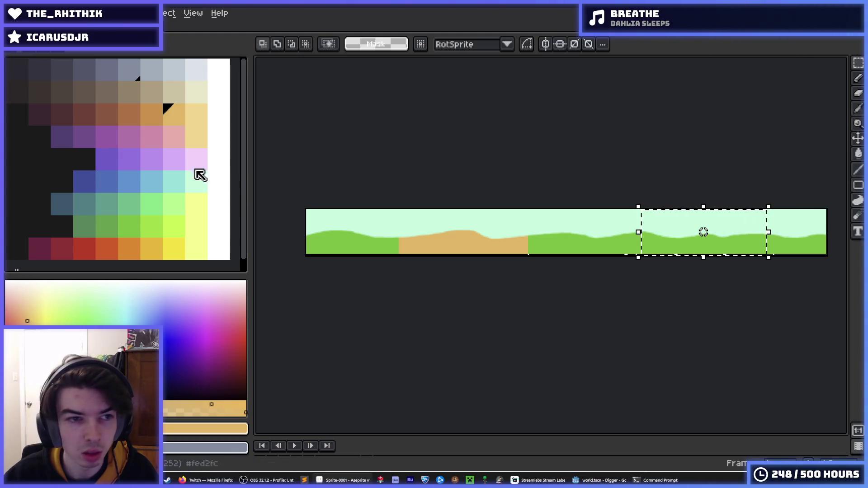
left_click(199, 72)
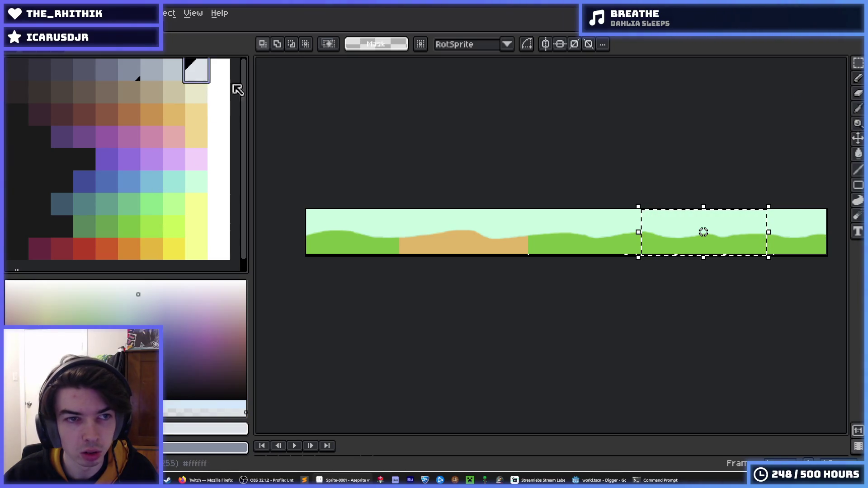
scroll(632, 239, "right", 2)
key("g")
left_click(633, 238)
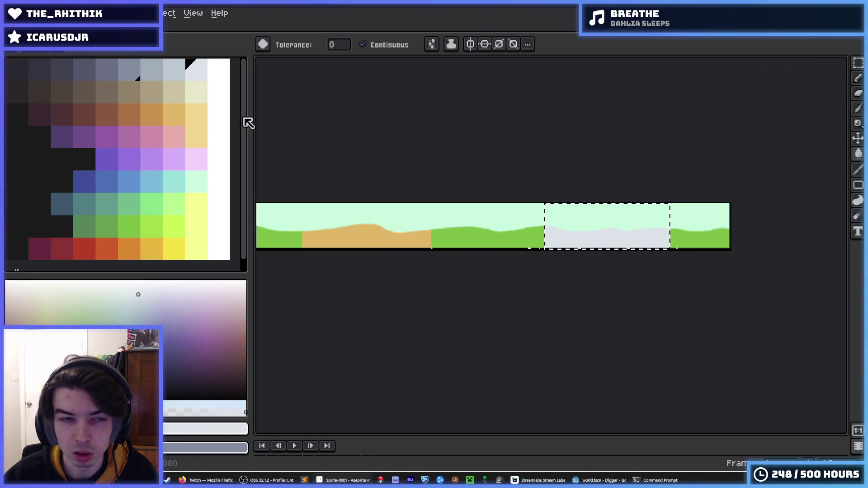
left_click(218, 92)
left_click(606, 238)
Select the green patch beside the tan hill and fill it with the sampled tan.
scroll(565, 276, "left", 2)
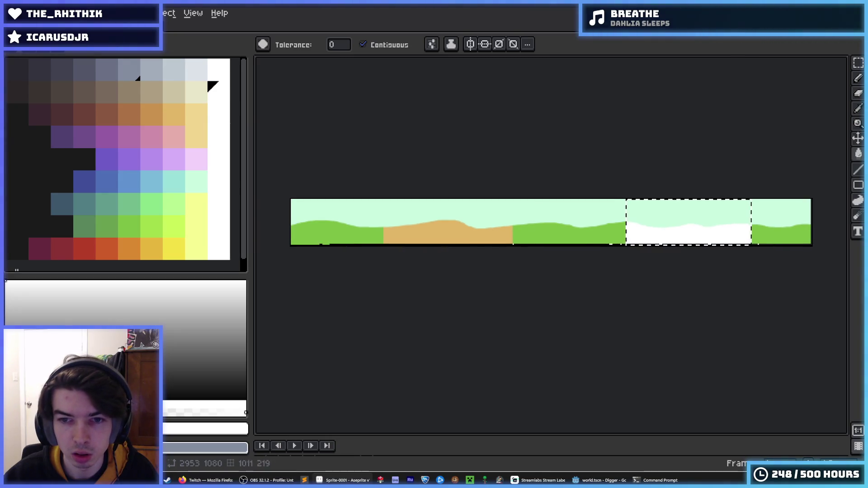
scroll(401, 240, "left", 3)
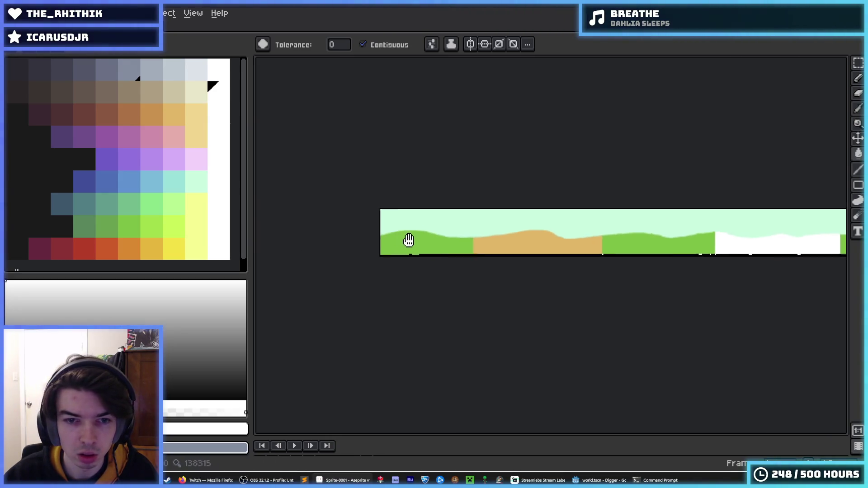
scroll(401, 240, "up", 2)
key("m")
scroll(359, 225, "up", 1)
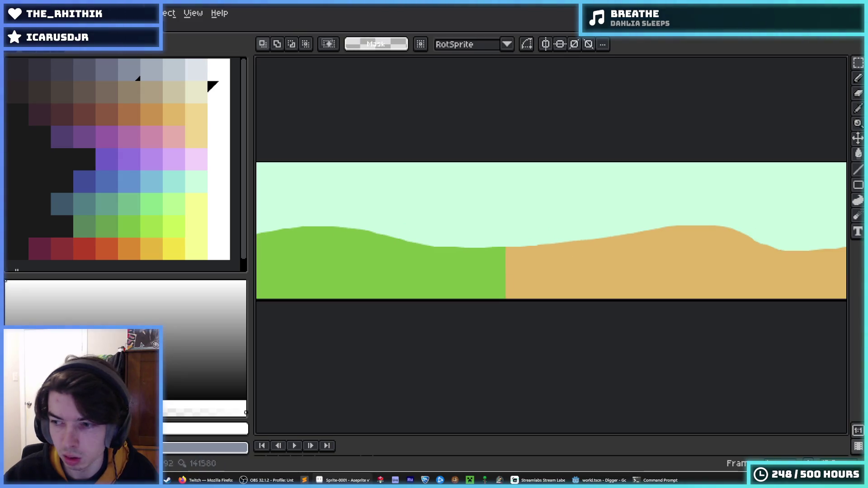
mouse_move(543, 218)
left_mouse_down()
mouse_move(596, 271)
mouse_move(581, 294)
left_mouse_up()
left_click_drag(464, 217, 570, 298)
key("i")
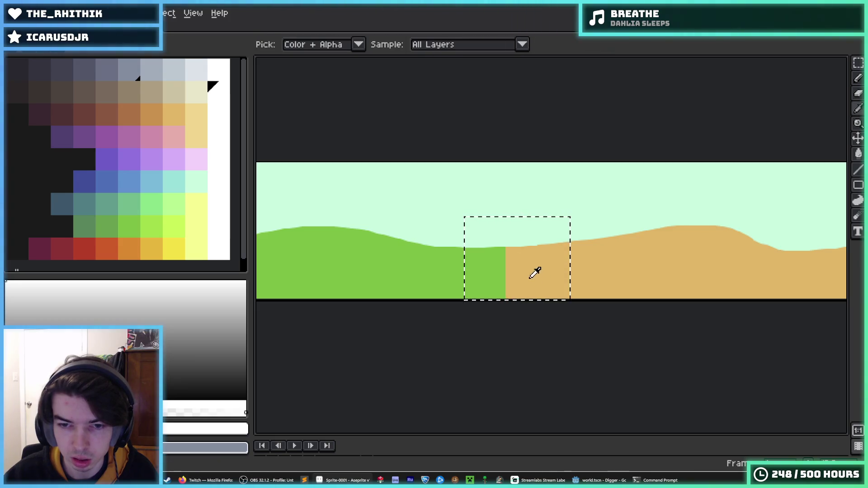
left_click(535, 271)
key("g")
left_click(484, 274)
Deselect, fill the left and right green ground dark grey, and open the save dialog.
scroll(551, 231, "down", 2)
key("ctrl+d")
left_click(62, 71)
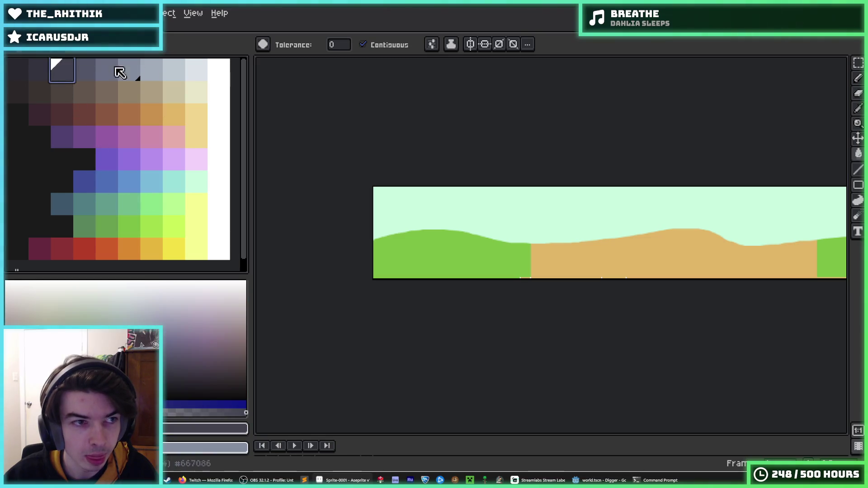
left_click(452, 262)
scroll(622, 262, "down", 2)
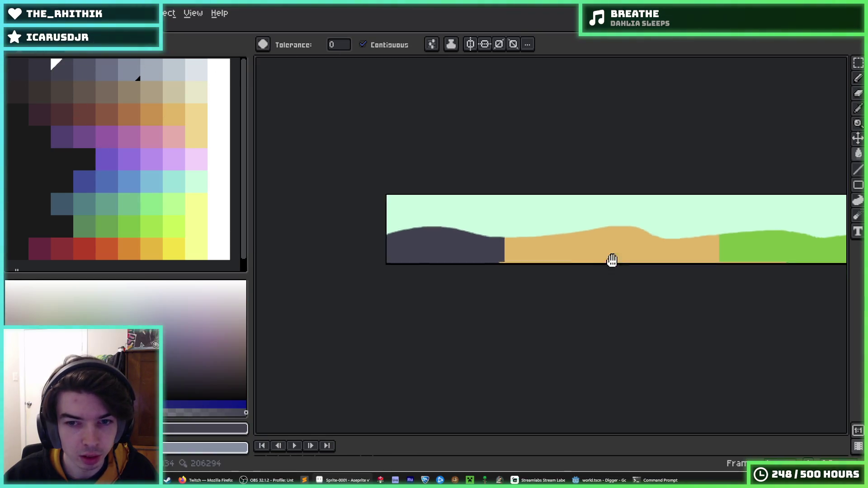
scroll(622, 261, "right", 5)
scroll(585, 250, "up", 2)
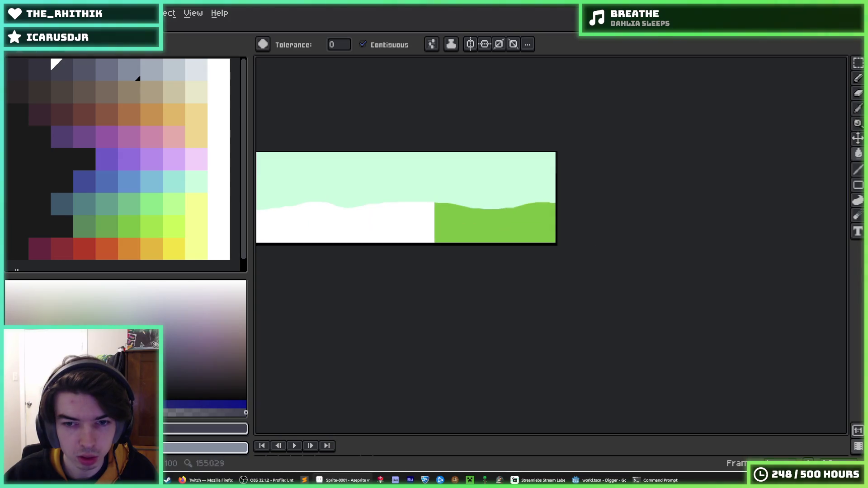
left_click(497, 226)
scroll(497, 226, "down", 1)
scroll(322, 234, "left", 5)
scroll(322, 234, "up", 1)
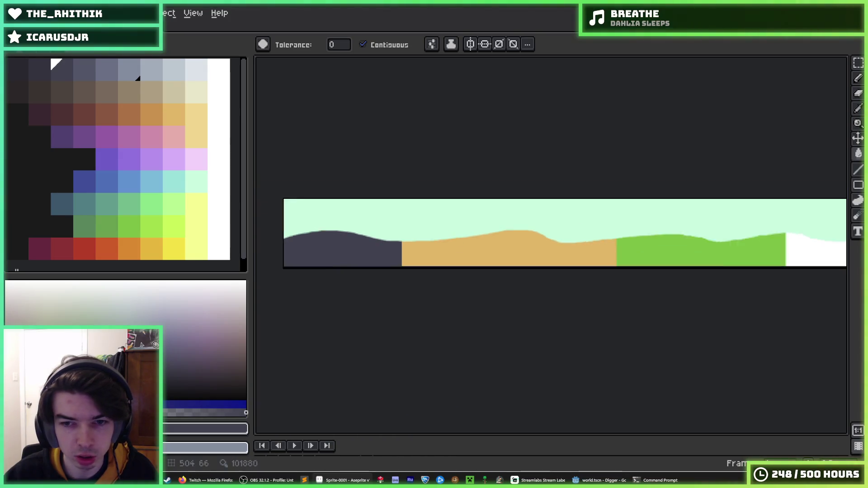
scroll(322, 234, "down", 1)
key("ctrl+s")
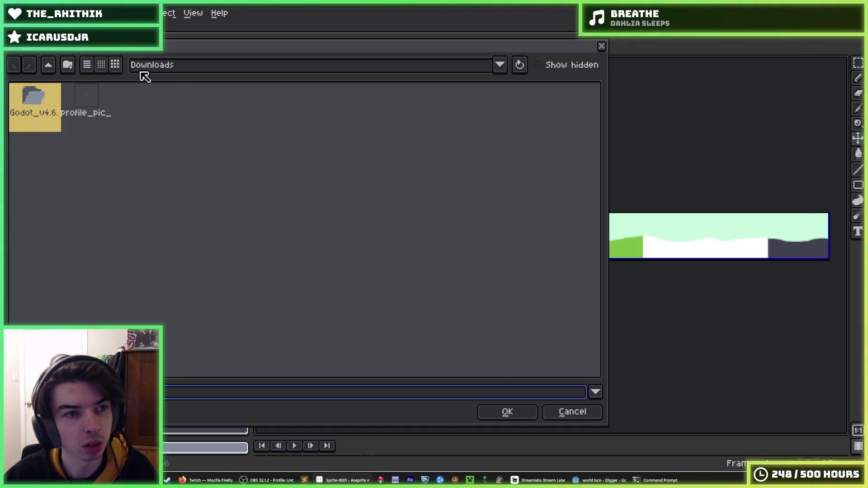
Save the strip as background.png in Digger's Godot/assets/image folder, then switch to Godot.
left_click(169, 70)
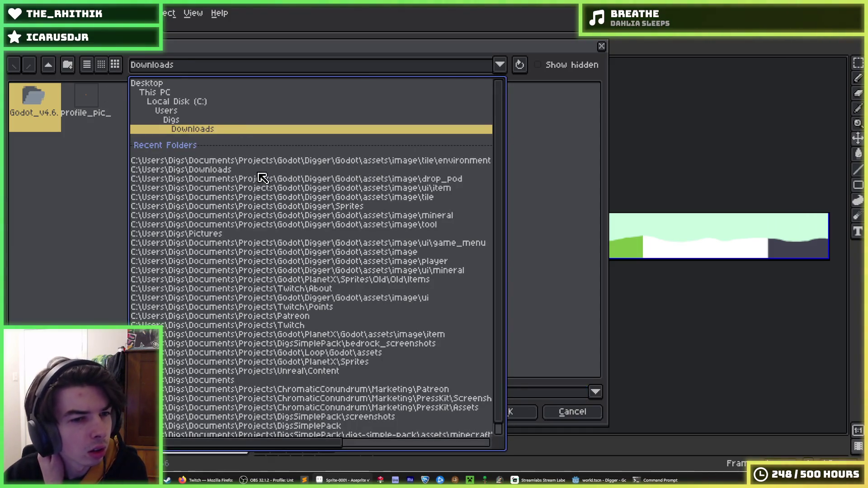
left_click(289, 210)
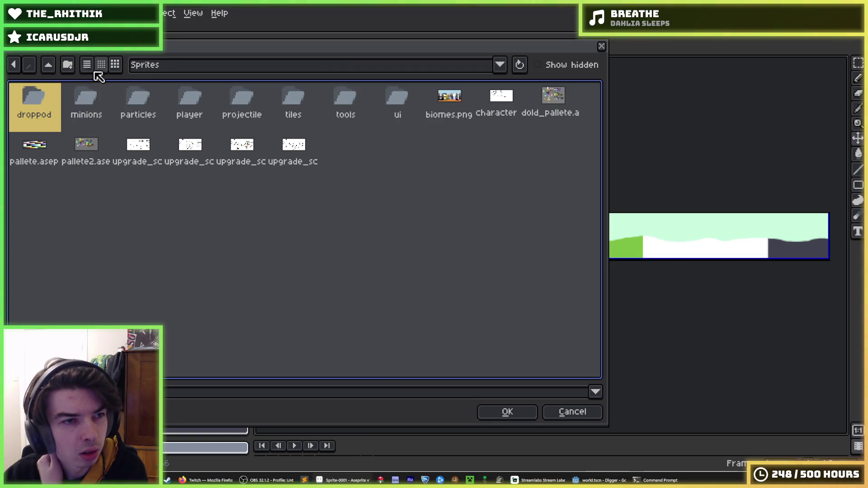
left_click(51, 70)
double_click(34, 98)
double_click(81, 101)
double_click(84, 101)
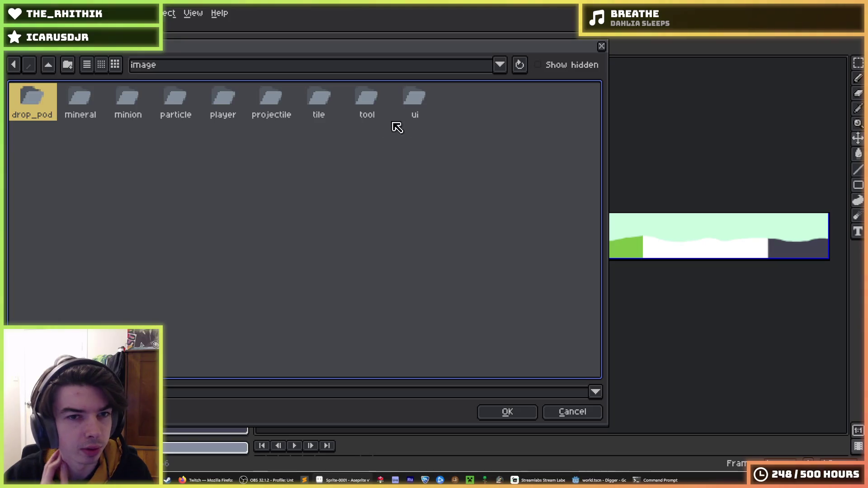
left_click(375, 392)
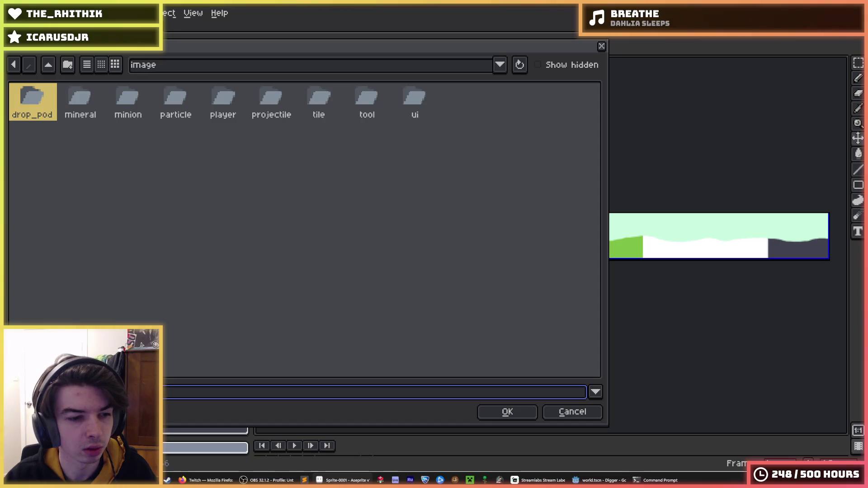
type("background.png")
key("Return")
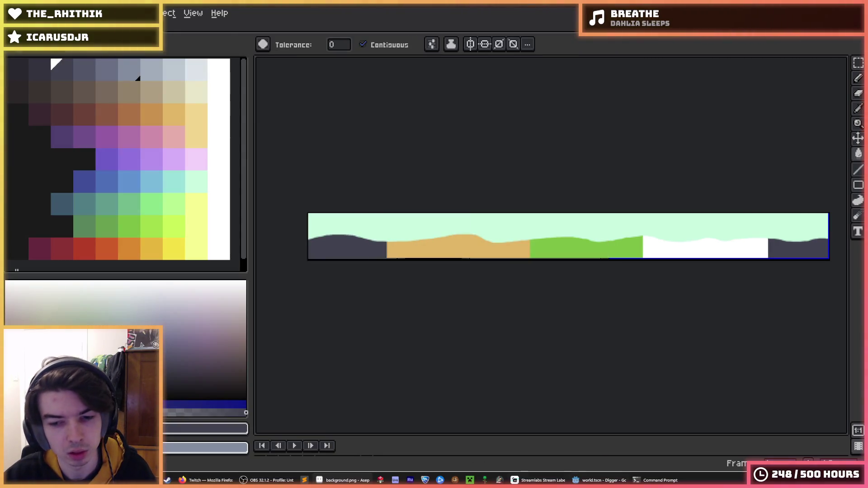
left_click(602, 480)
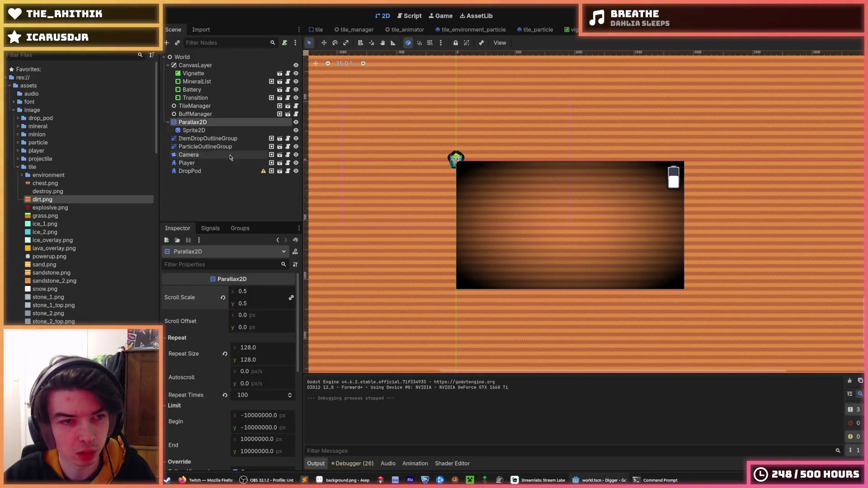
Quick-load background.png as the Sprite2D's texture.
left_click(193, 131)
left_click(265, 296)
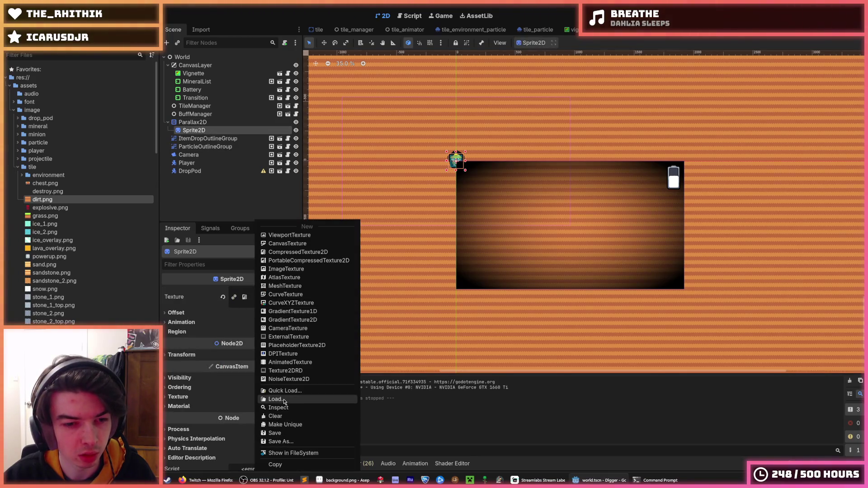
left_click(284, 400)
type("backgr")
key("Return")
scroll(468, 227, "down", 5)
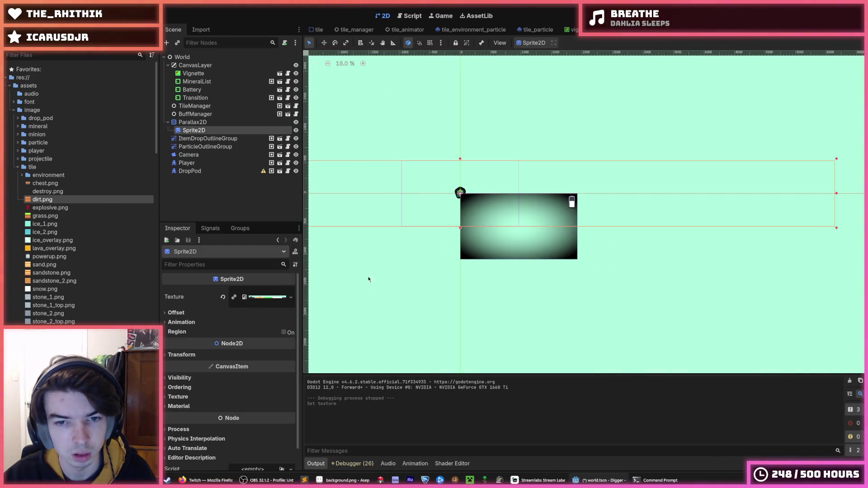
Reset Parallax2D repeat size to 0,0 and repeat times to 1, save, and run the game.
left_click(206, 122)
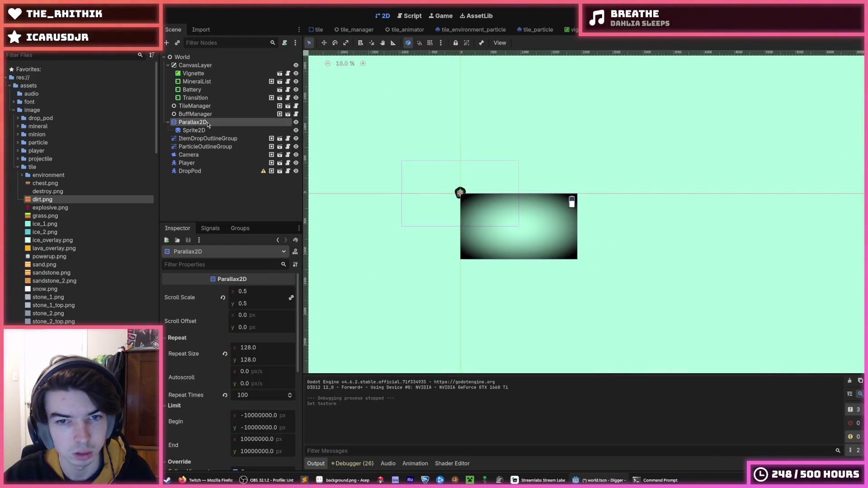
left_click(213, 131)
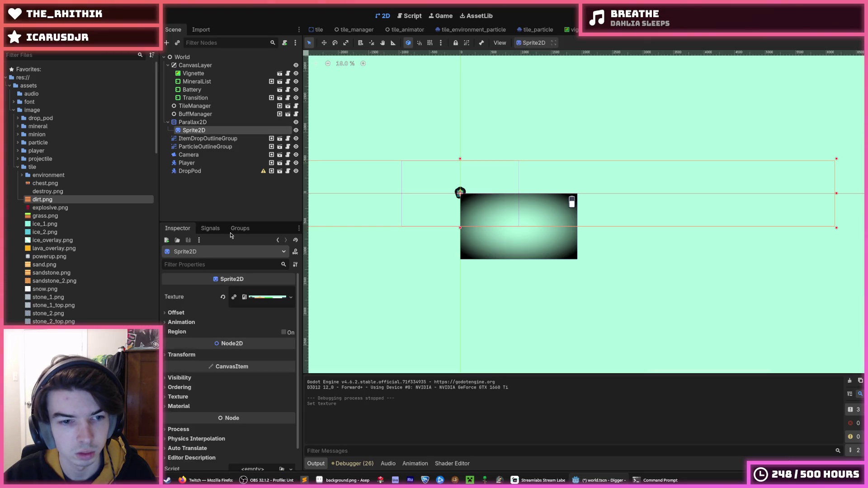
left_click(192, 122)
left_click(225, 354)
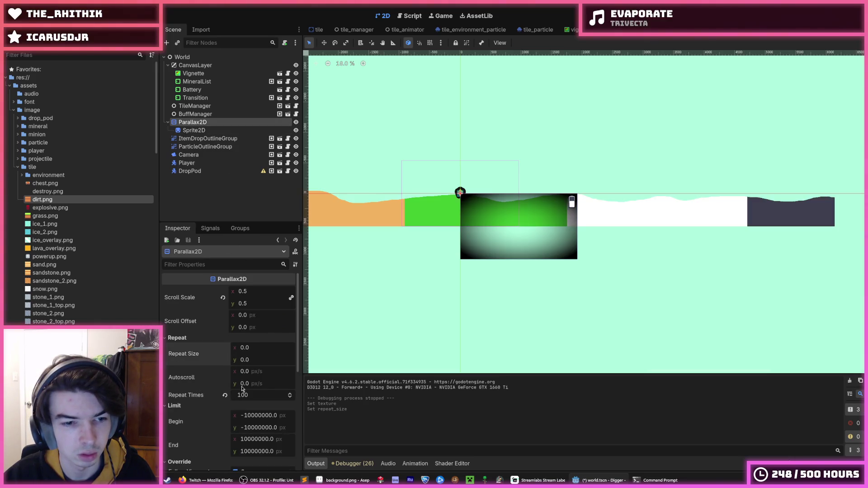
left_click(225, 395)
key("ctrl+s")
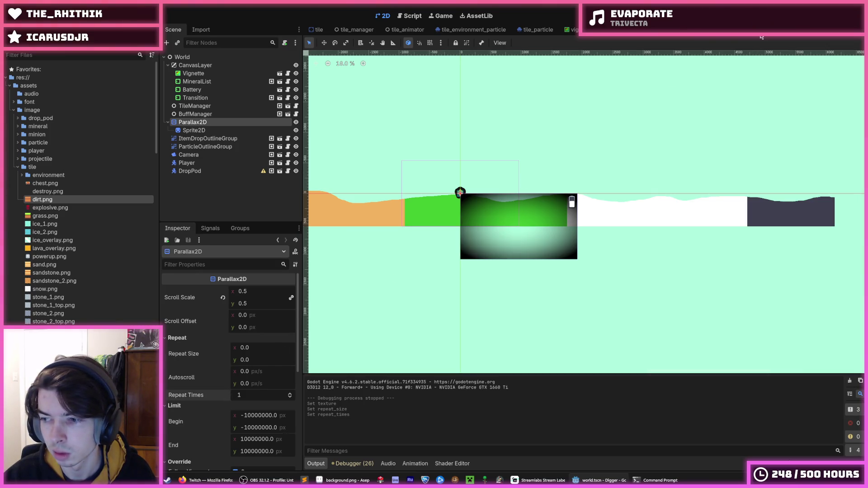
key("F5")
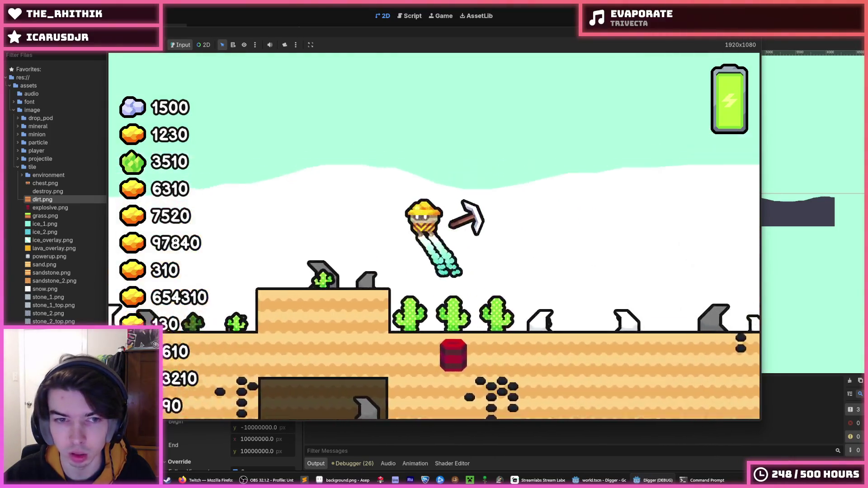
key("ctrl+s")
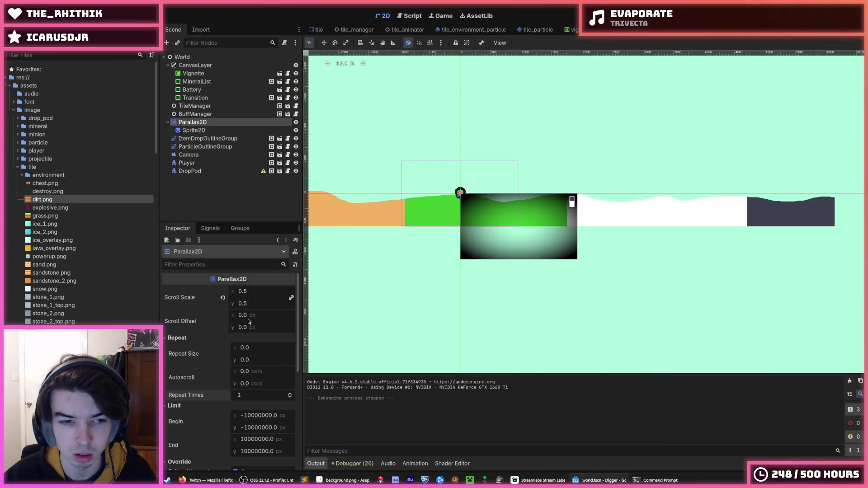
Set the Parallax2D scroll scale y to 0 and save the scene.
left_click(252, 303)
left_click(292, 297)
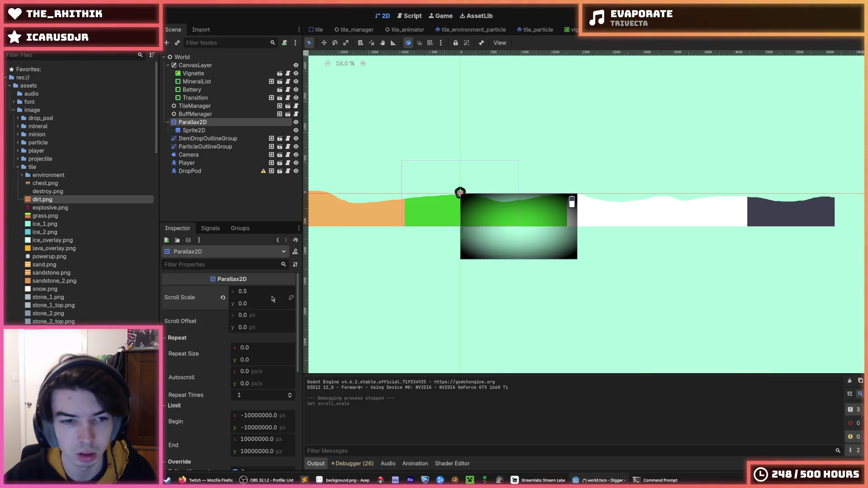
key("ctrl+s")
Run the game, fly the miner up across the terrain, then stop it.
key("F5")
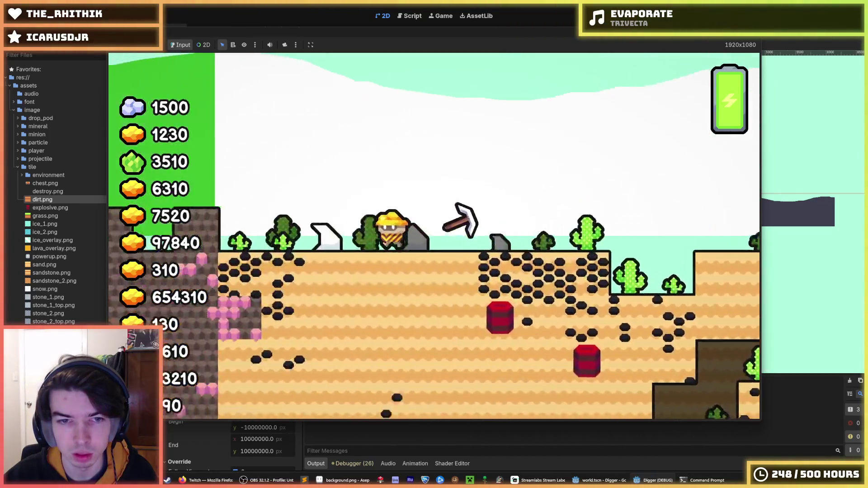
key("space")
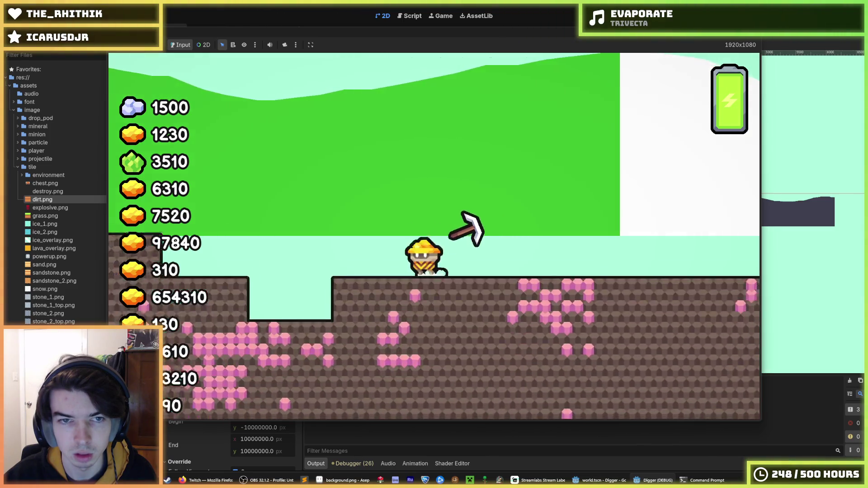
key("space")
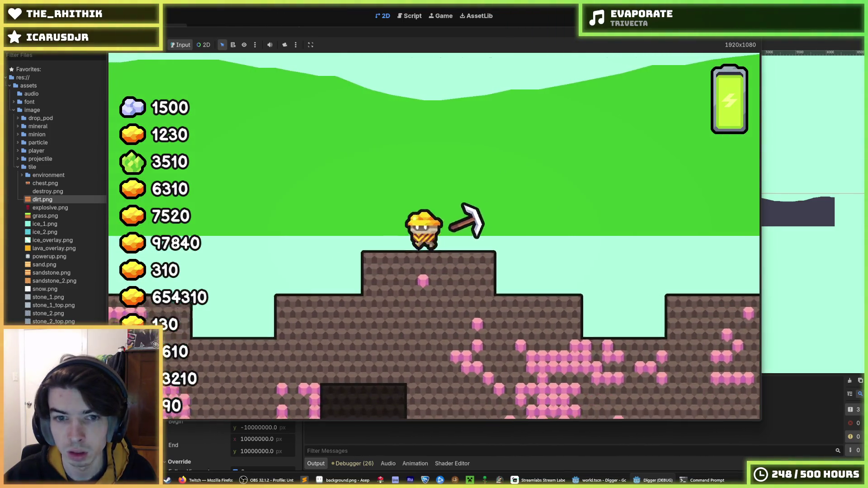
key("F8")
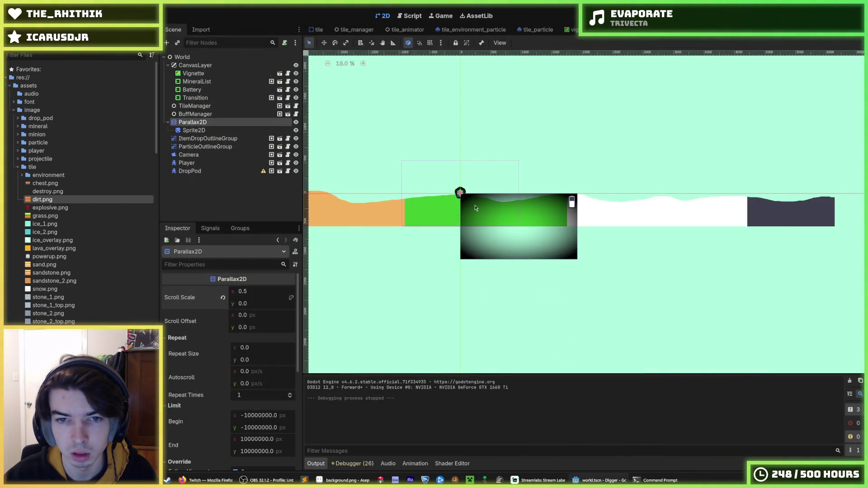
scroll(486, 205, "up", 2)
Review the Sprite2D and Parallax2D properties in the Inspector.
scroll(461, 199, "down", 5)
scroll(515, 207, "up", 5)
left_click(195, 130)
left_click(207, 124)
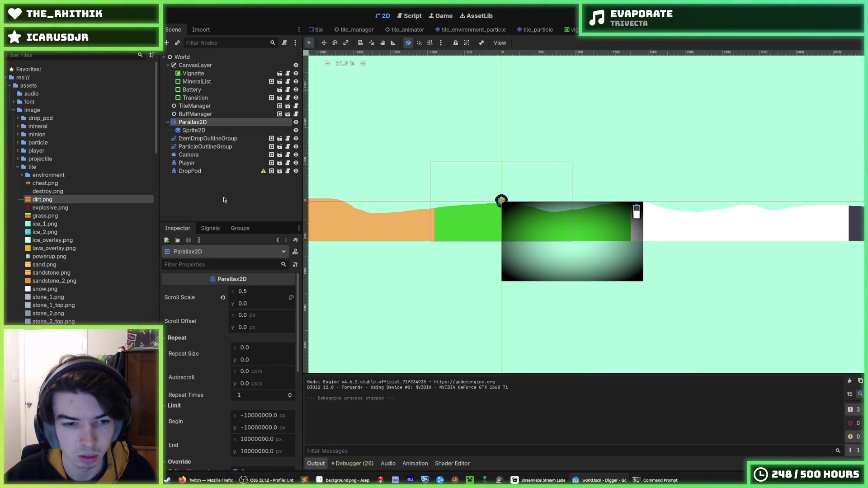
scroll(205, 333, "down", 5)
scroll(215, 334, "down", 1)
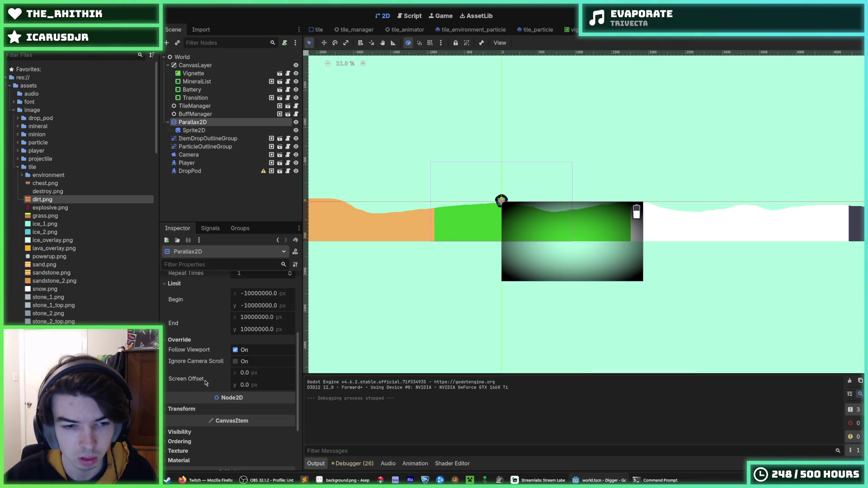
Check the background Sprite2D's 0,0 offset, save the scene, and run the game again.
left_click(213, 131)
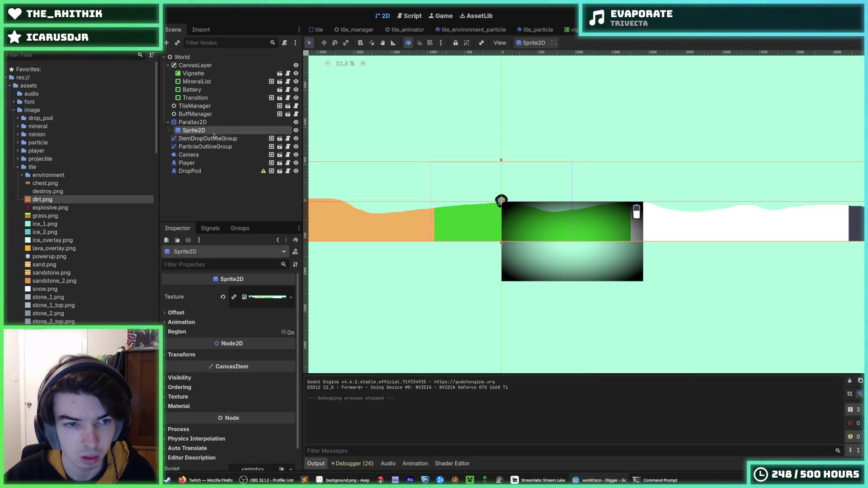
left_click(195, 313)
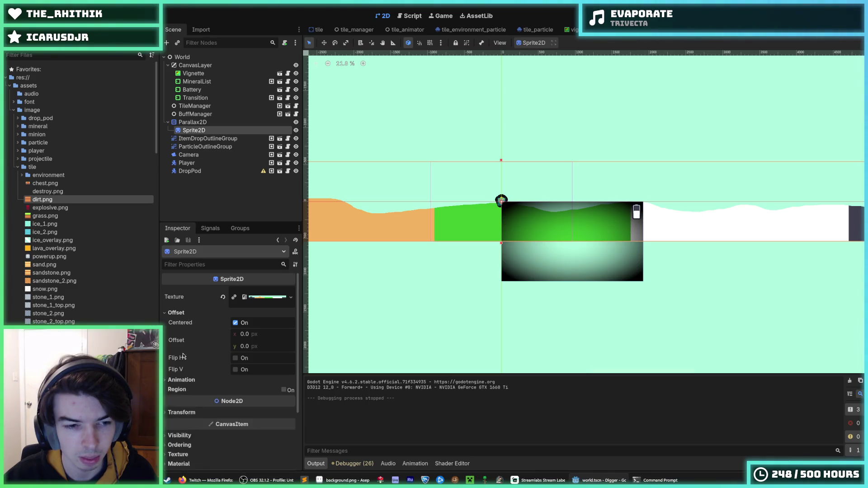
left_click(189, 315)
key("ctrl+s")
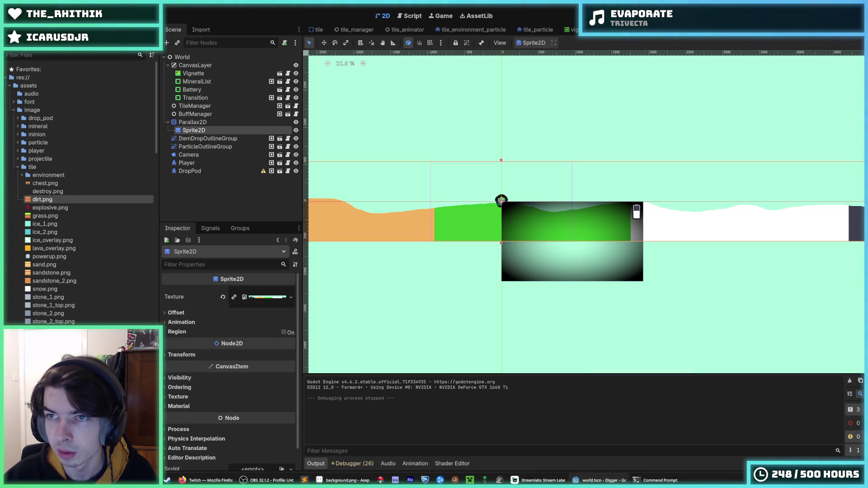
scroll(551, 197, "up", 4)
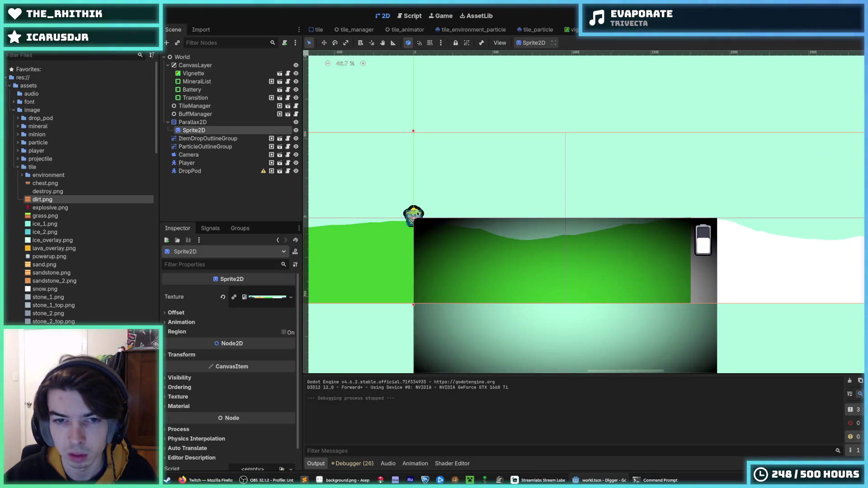
scroll(559, 166, "down", 2)
scroll(559, 176, "up", 2)
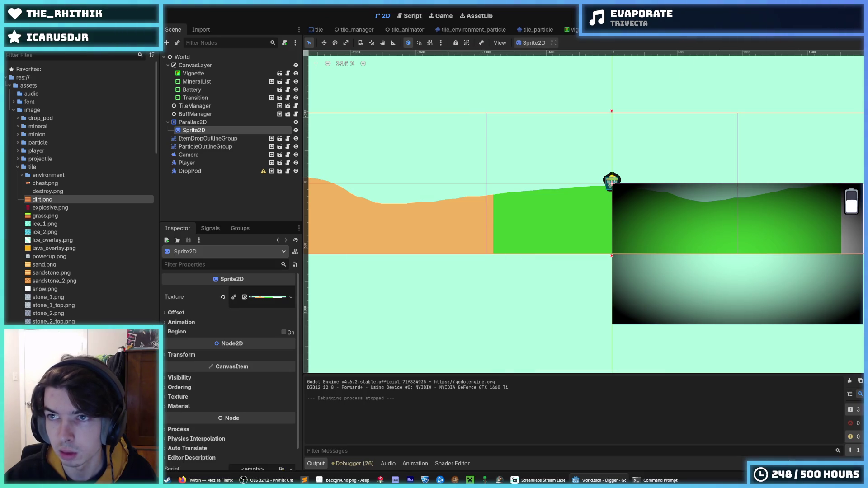
key("F5")
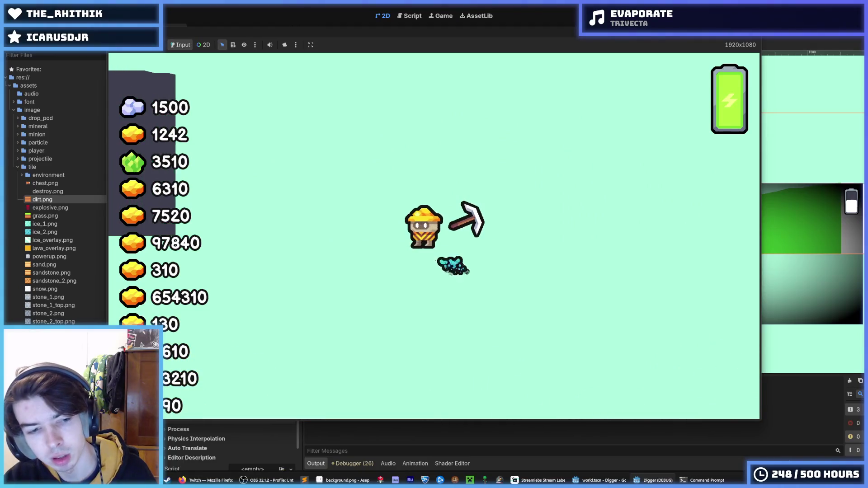
Zoom the running game out over the whole map, then stop it and save the scene.
scroll(433, 271, "down", 5)
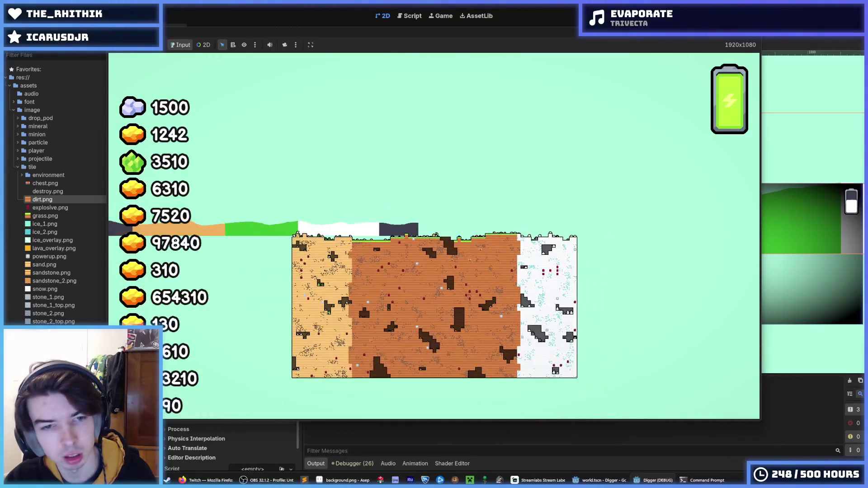
scroll(434, 285, "down", 1)
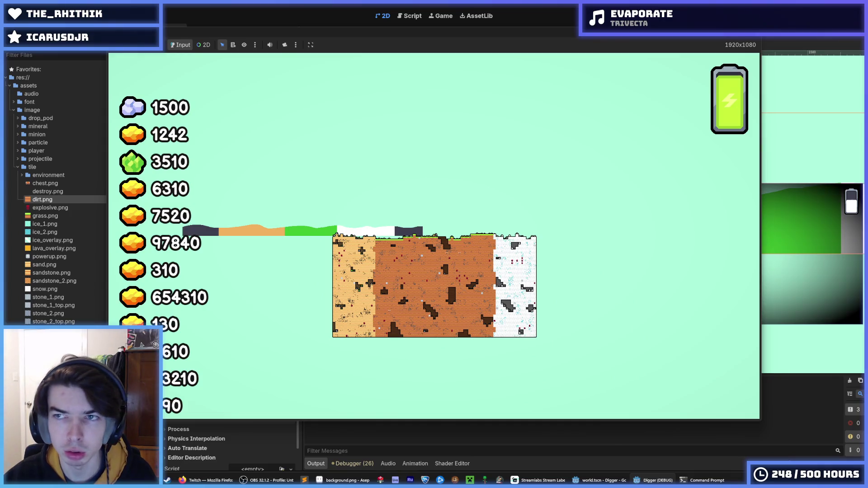
key("F8")
key("ctrl+s")
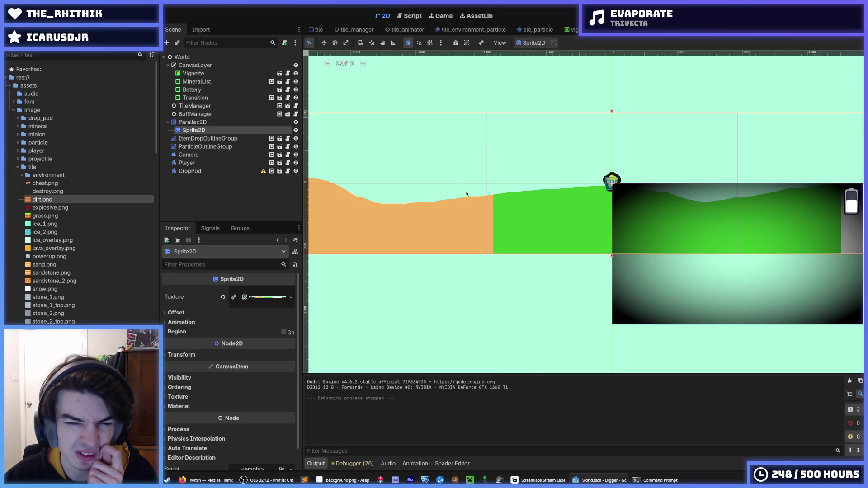
Turn off Centered on the background Sprite2D's Offset settings and run the Digger game with F5.
scroll(348, 226, "right", 3)
left_click(176, 313)
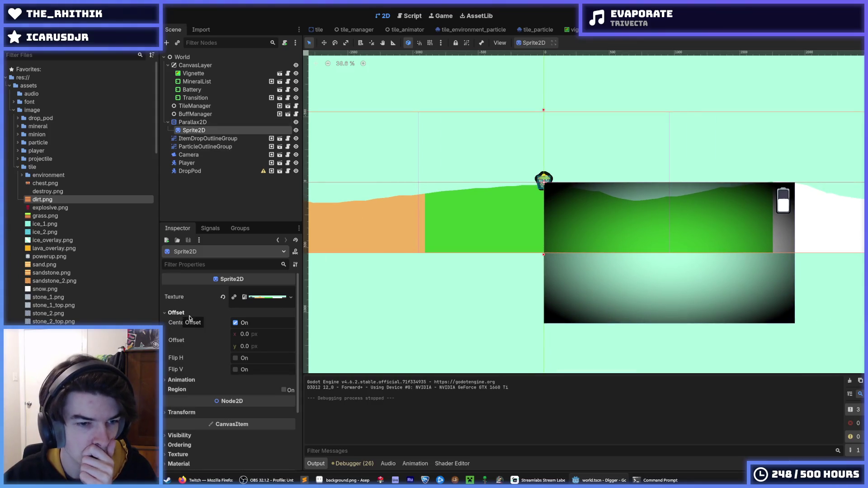
left_click(192, 122)
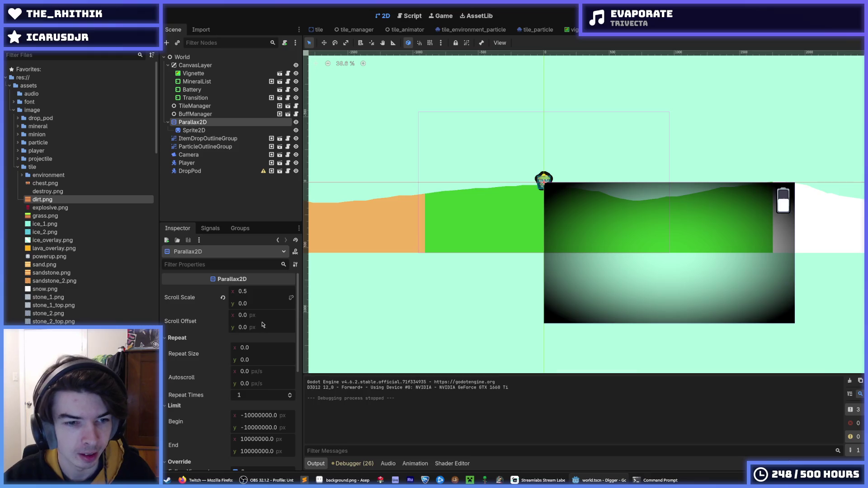
scroll(256, 312, "down", 2)
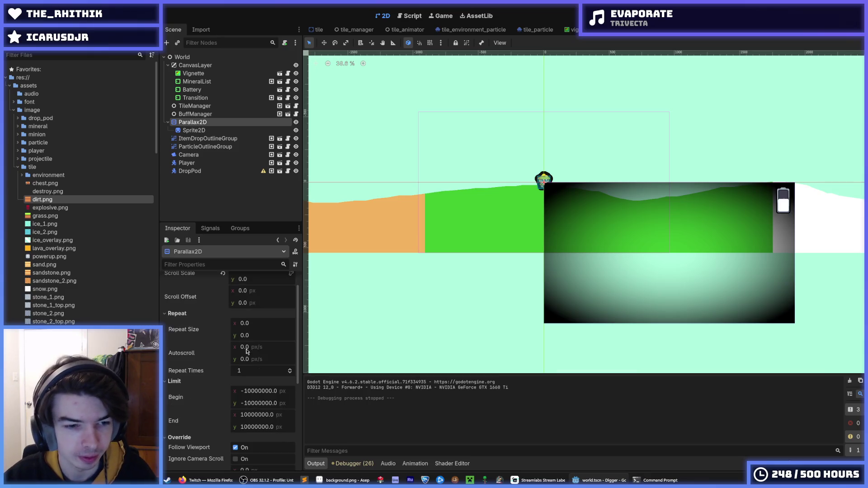
left_click(193, 130)
left_click(235, 323)
scroll(506, 242, "down", 1)
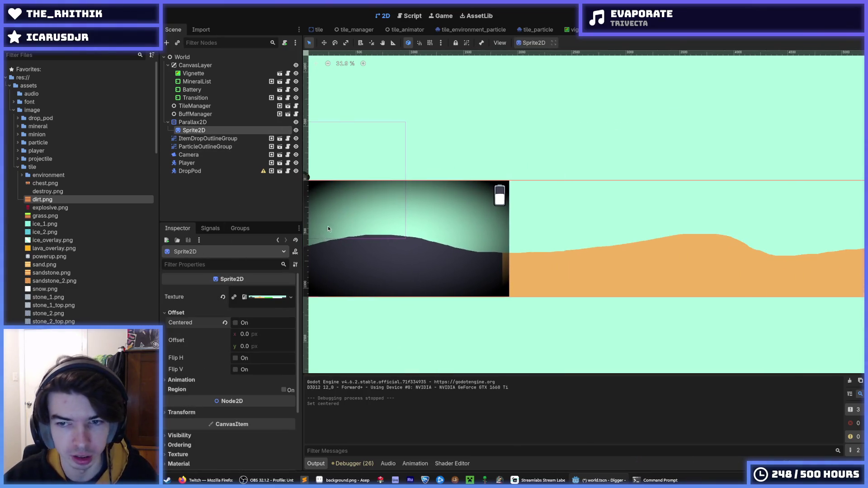
key("F5")
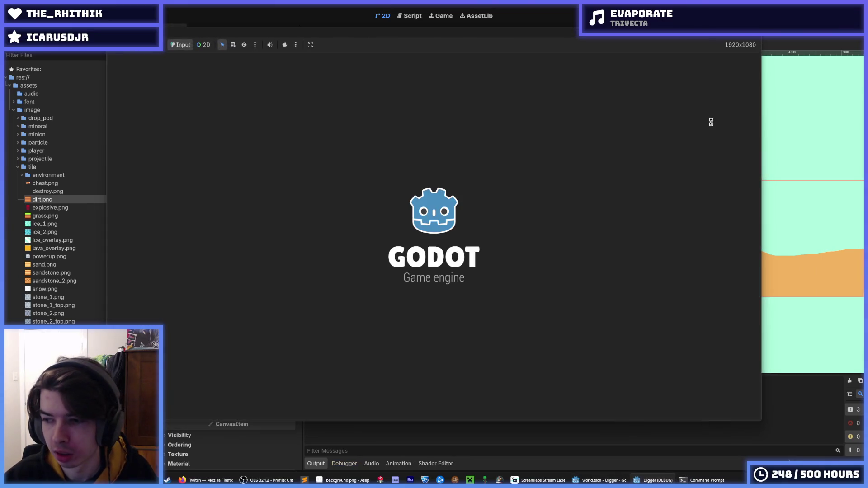
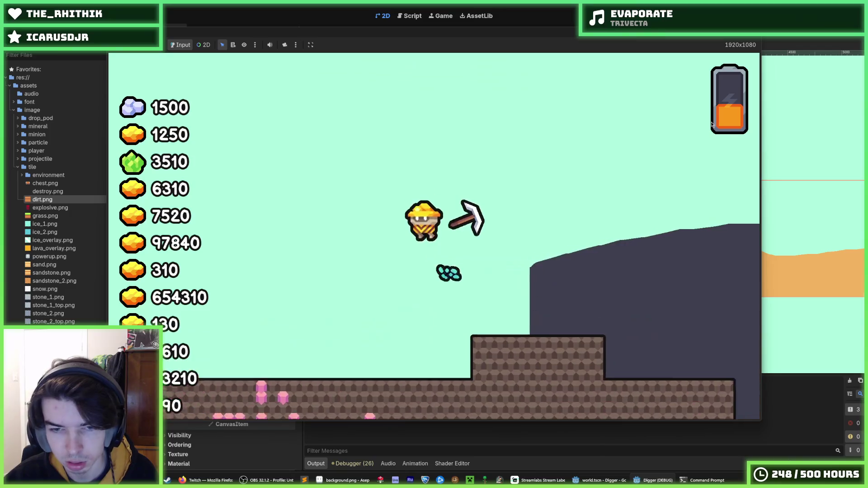
Stop the game and give the Parallax2D node a slight horizontal autoscroll.
key("F8")
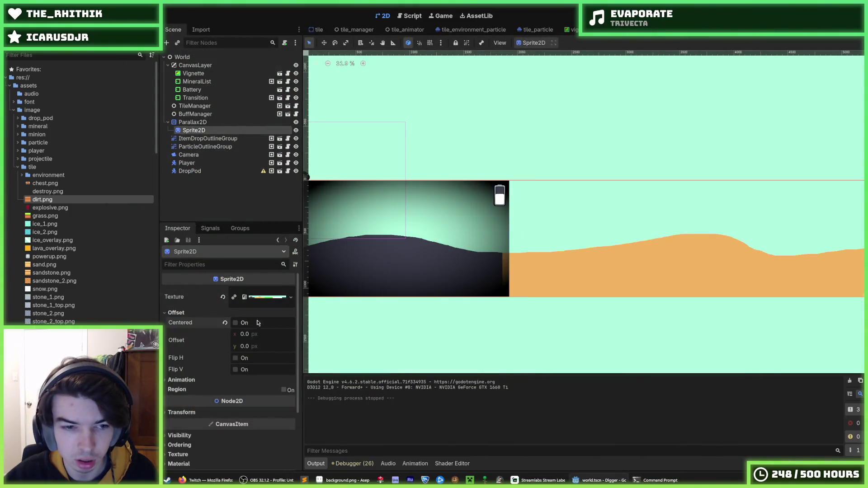
left_click(204, 124)
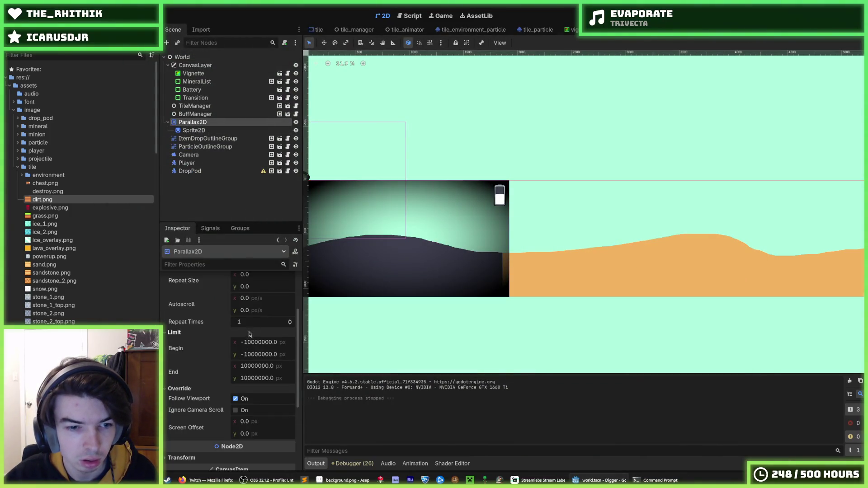
scroll(249, 332, "up", 4)
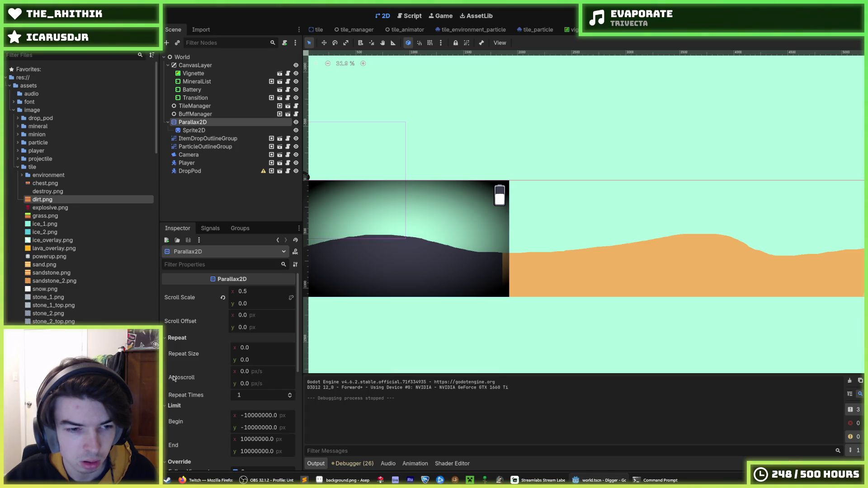
mouse_move(182, 378)
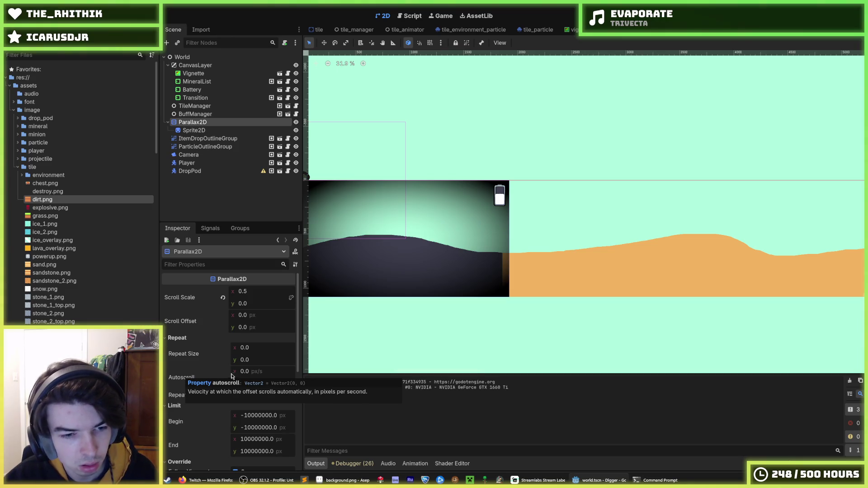
left_click_drag(231, 376, 235, 376)
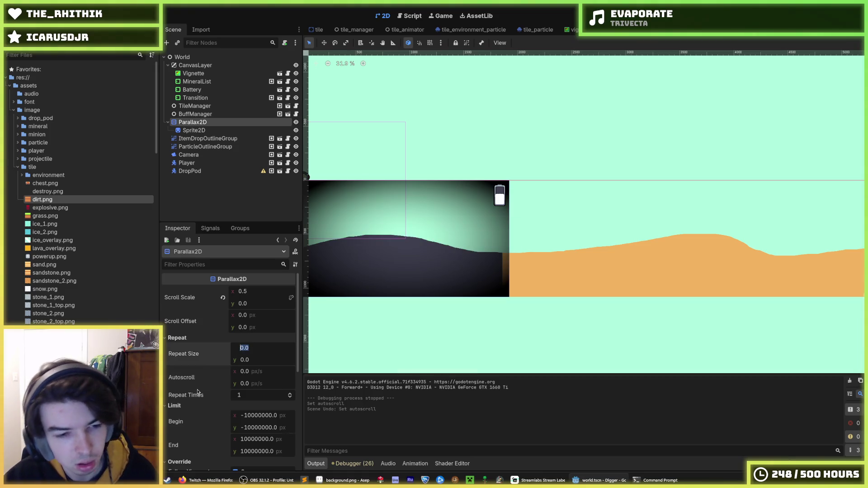
Set the Parallax2D Repeat Size x to 128 and pan to see the background.
scroll(197, 392, "down", 1)
scroll(190, 372, "down", 3)
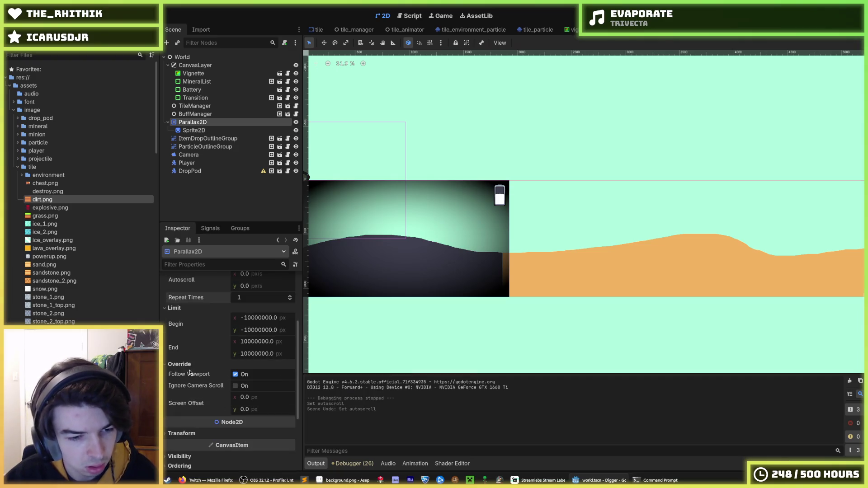
mouse_move(197, 408)
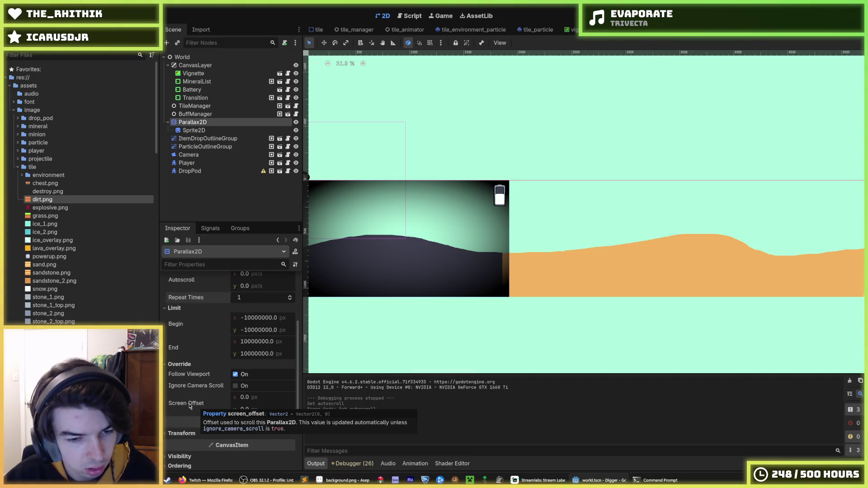
scroll(199, 402, "up", 4)
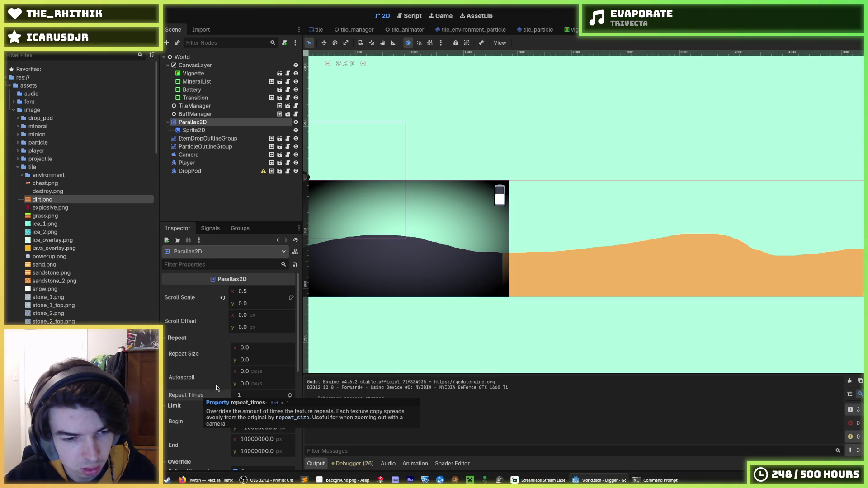
left_click(249, 347)
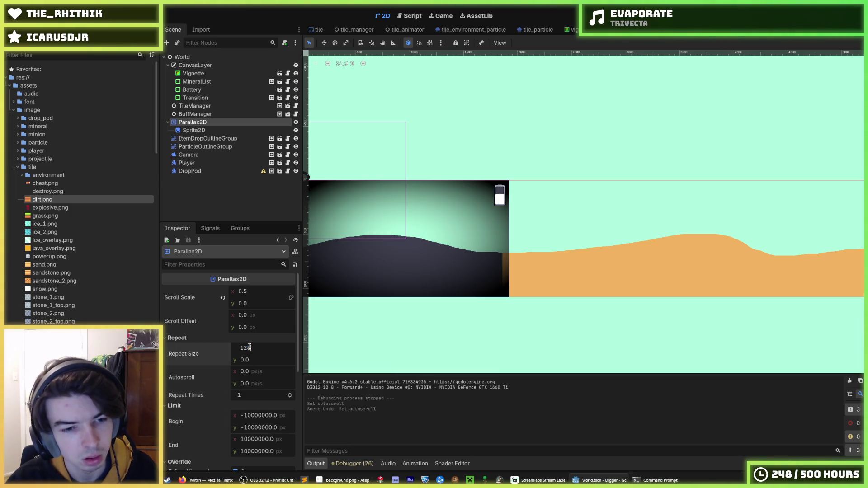
key("Return")
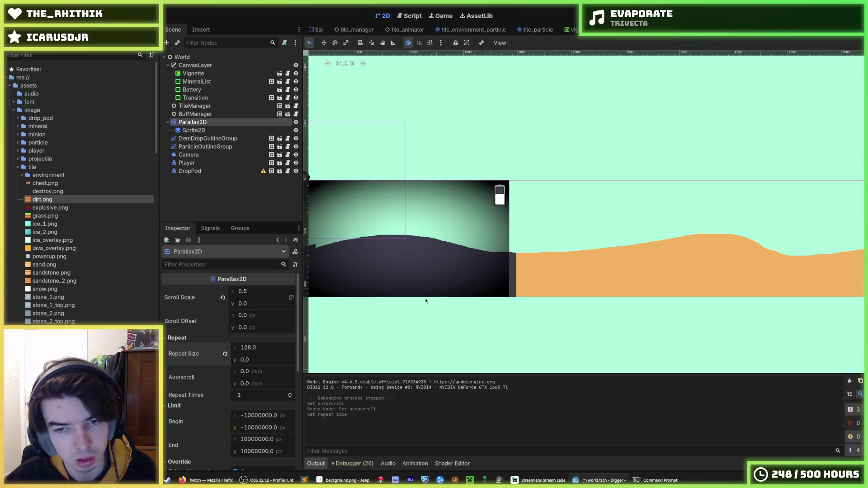
left_click_drag(422, 302, 619, 280)
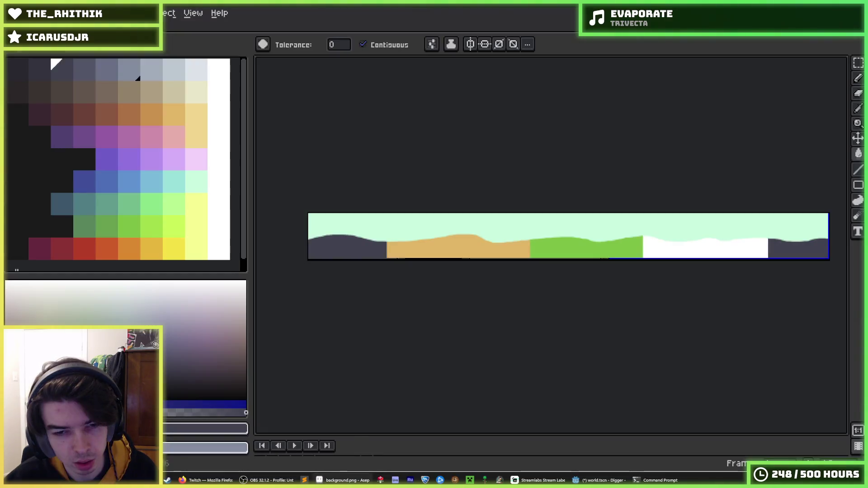
Check background.png in Aseprite, then return to the Godot editor.
left_click(344, 480)
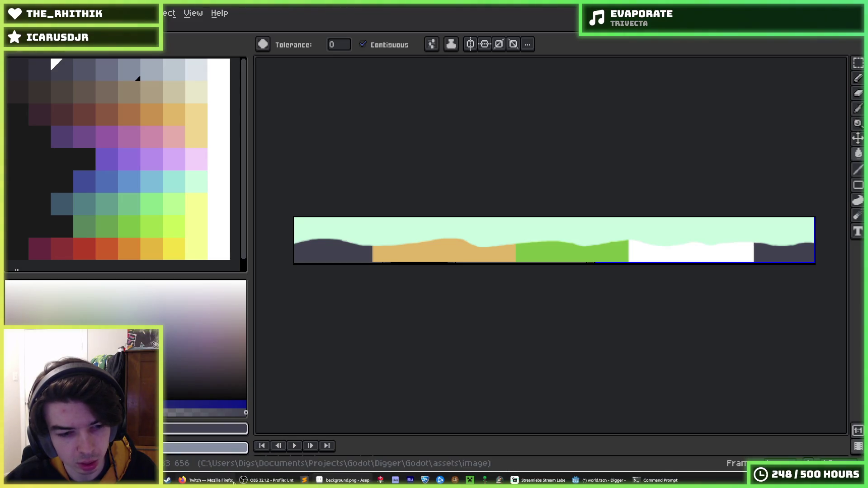
mouse_move(227, 484)
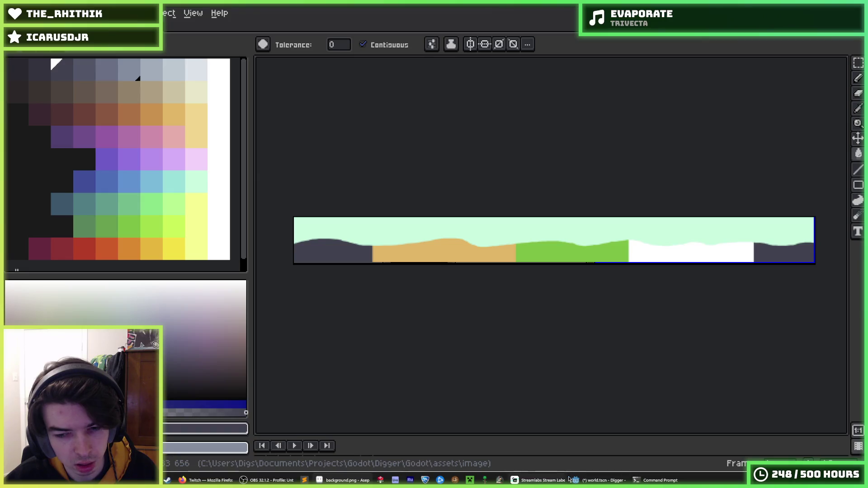
left_click(598, 480)
type("122")
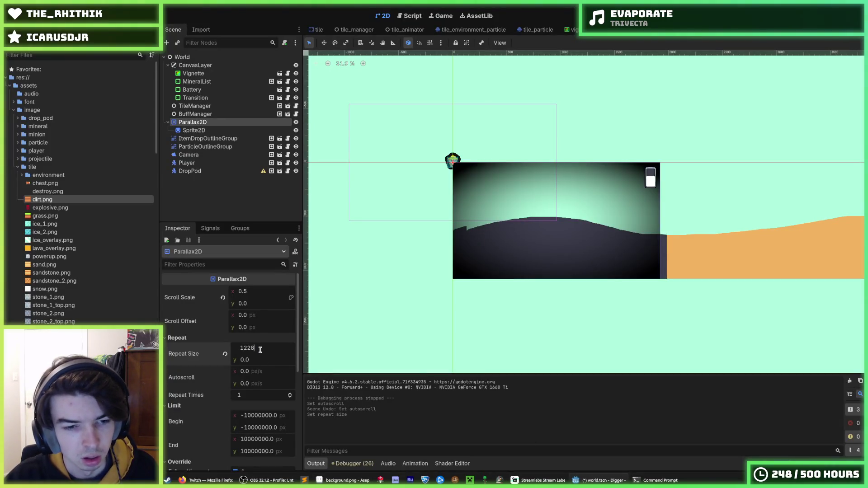
Change Repeat Size x to 12288 and save the world scene.
type("8")
key("Return")
scroll(668, 204, "down", 4)
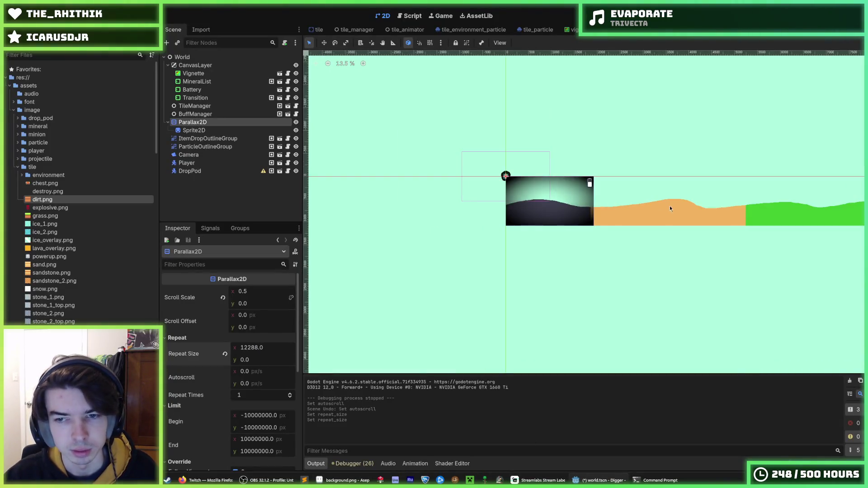
scroll(632, 257, "up", 2)
scroll(631, 258, "right", 10)
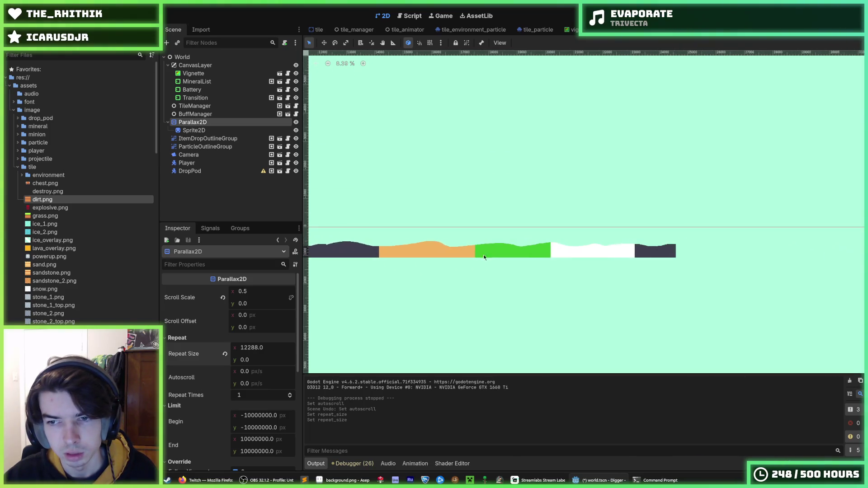
key("ctrl+s")
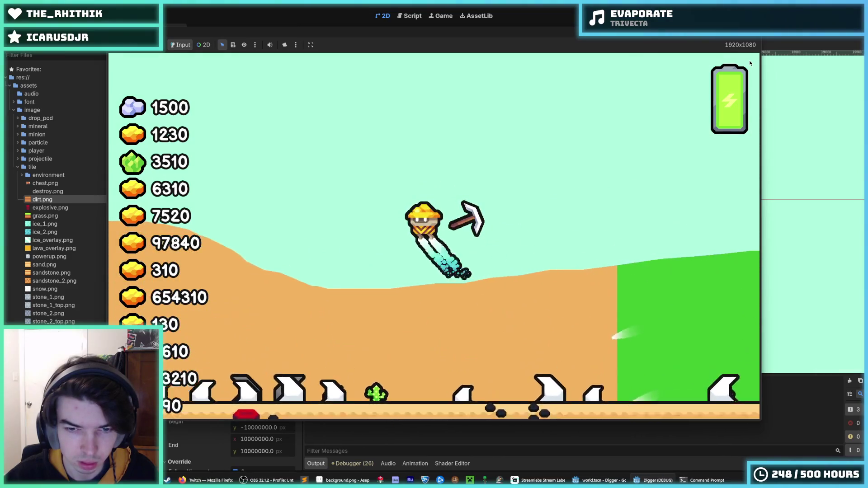
Stop the game and relaunch it to test the repeated background.
key("F8")
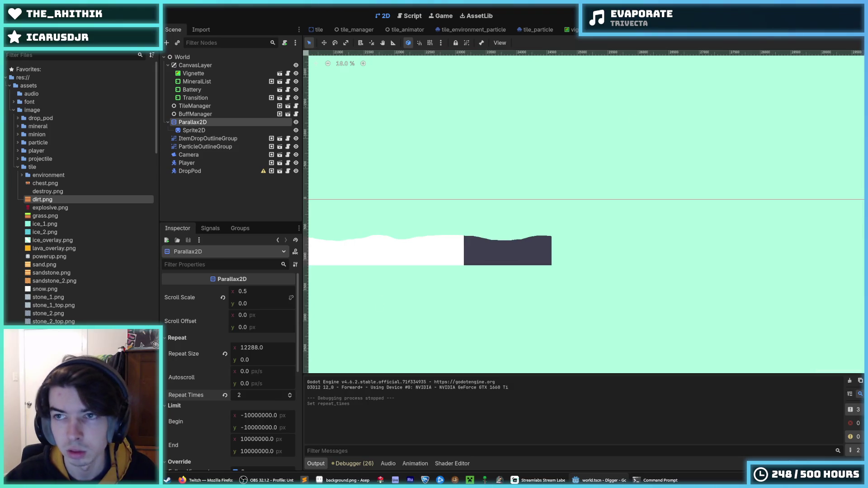
key("F5")
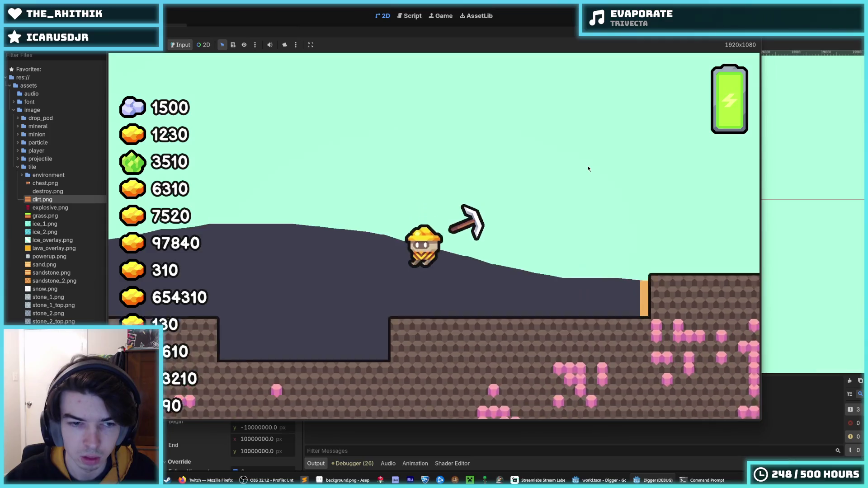
Jetpack the miner up and left, zoom the camera, walk right onto the sand, then restart.
key("space")
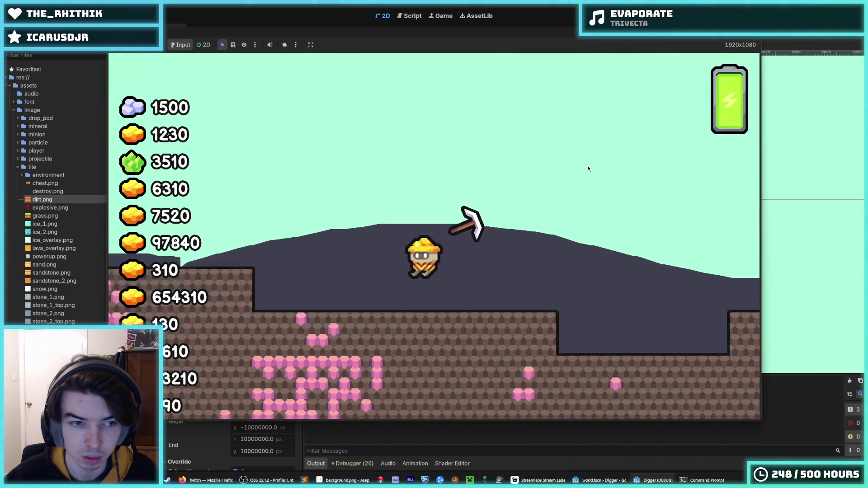
key("space")
key("a")
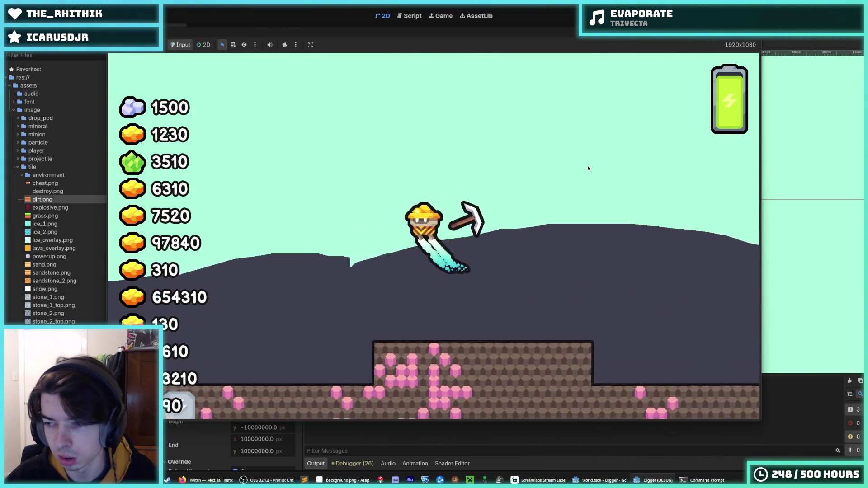
scroll(588, 168, "down", 5)
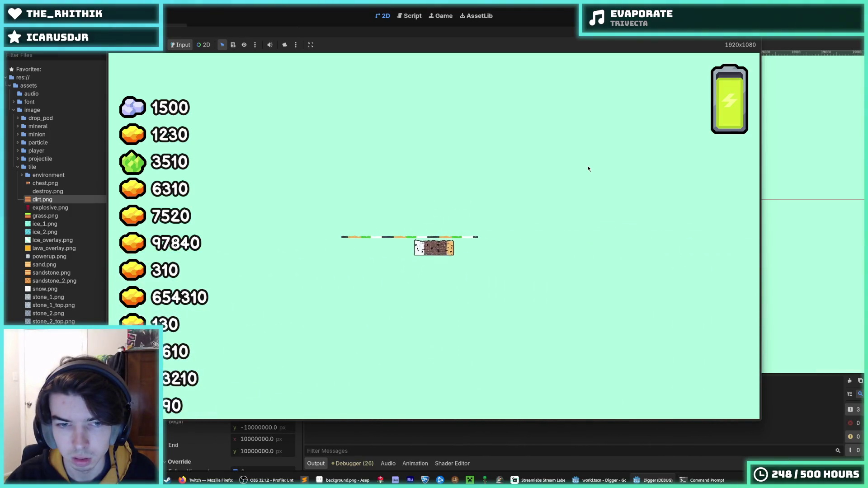
scroll(588, 168, "up", 2)
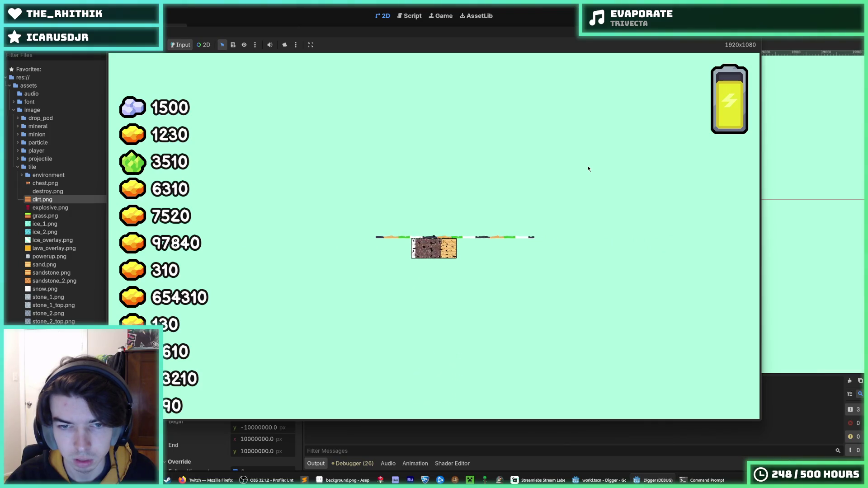
scroll(588, 168, "up", 3)
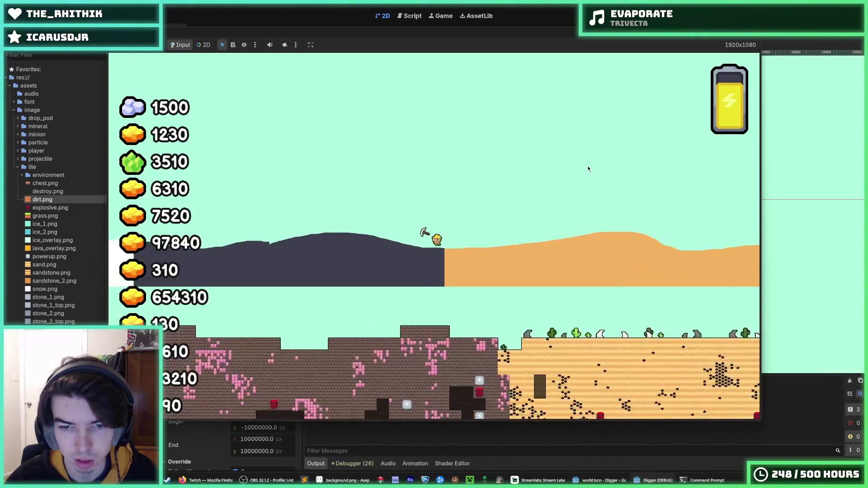
key("d")
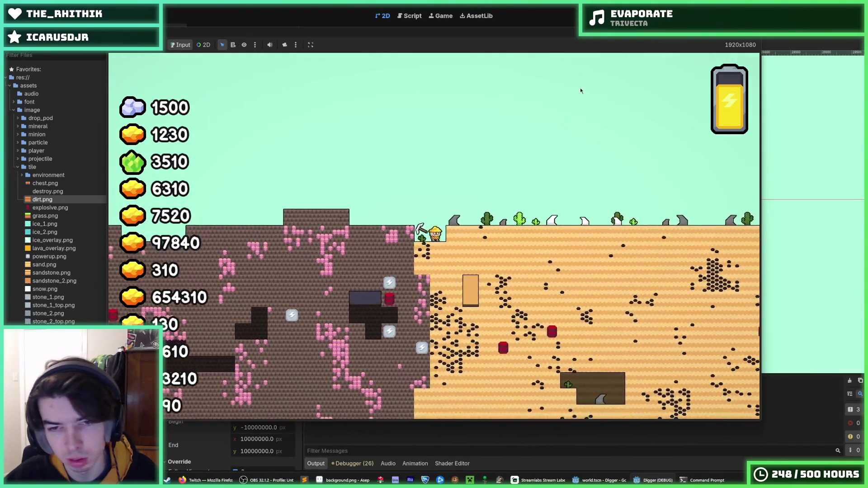
key("F5")
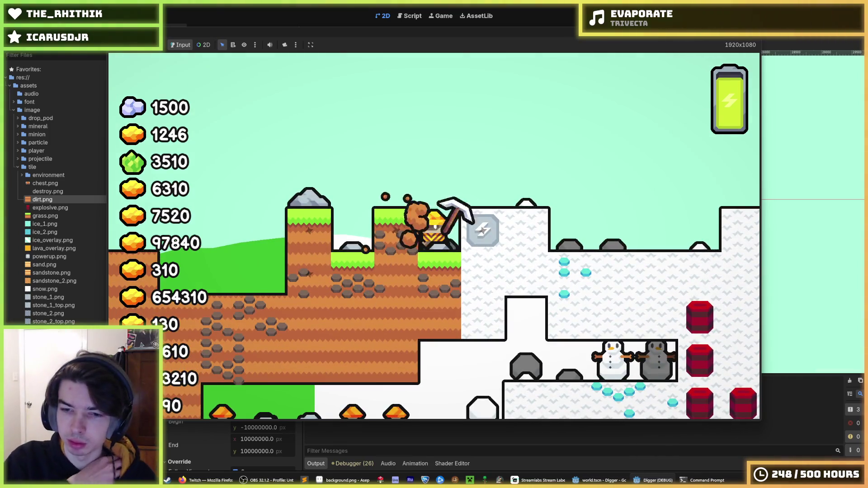
Fly the miner right over the snow, jetpacking up out of the dirt.
key("space")
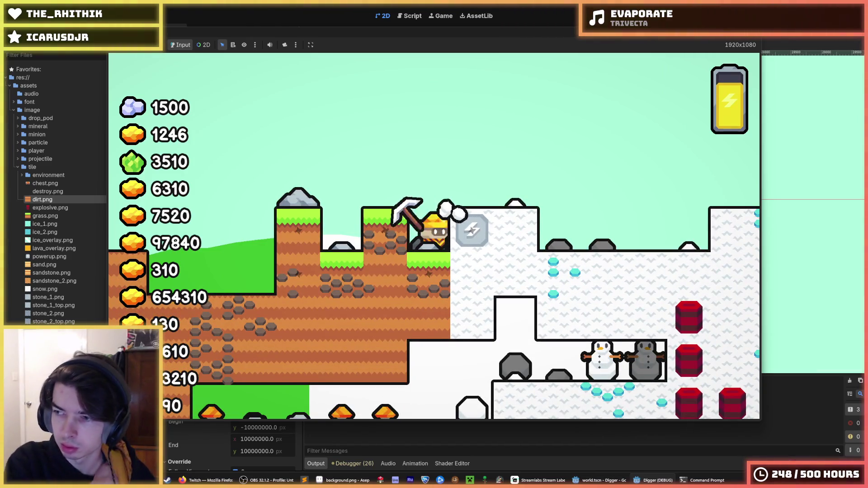
key("space")
key("d")
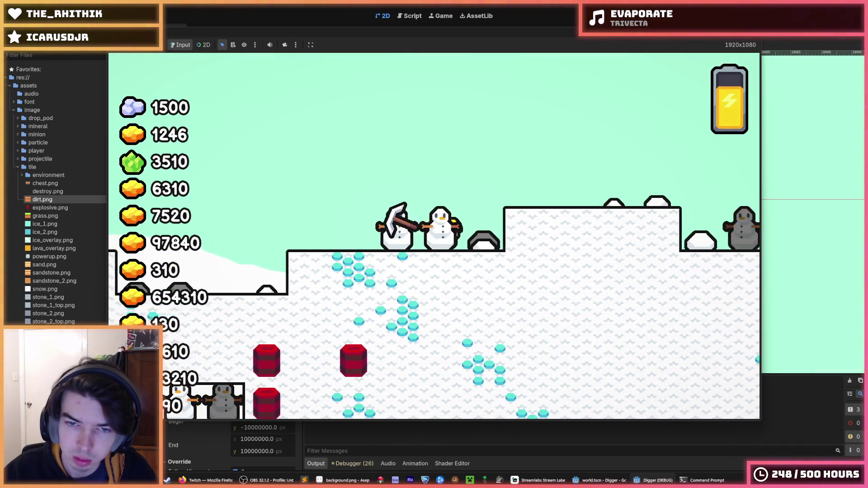
key("space")
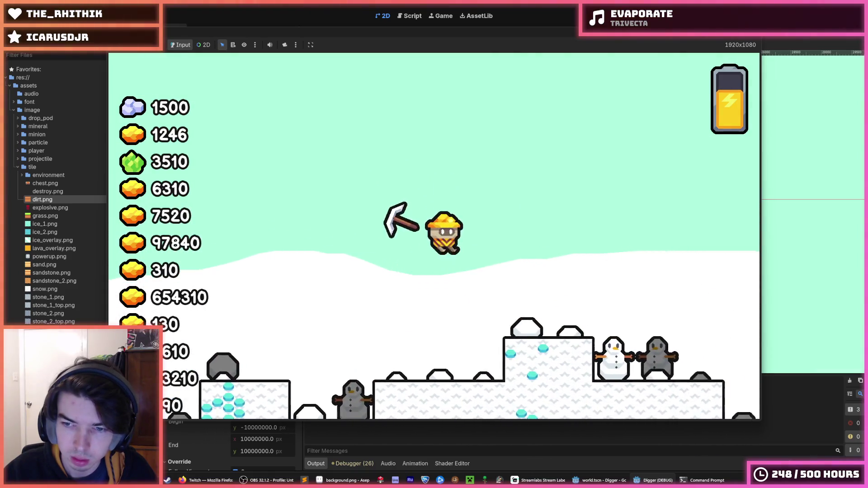
key("space")
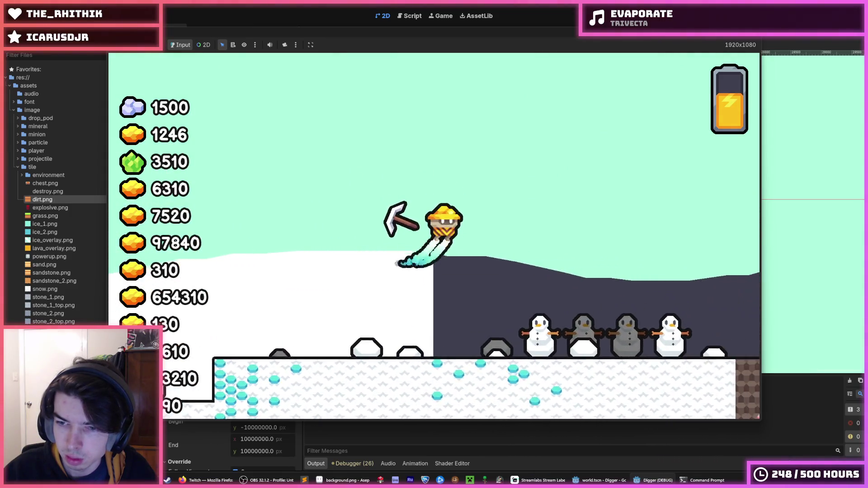
key("space")
key("space")
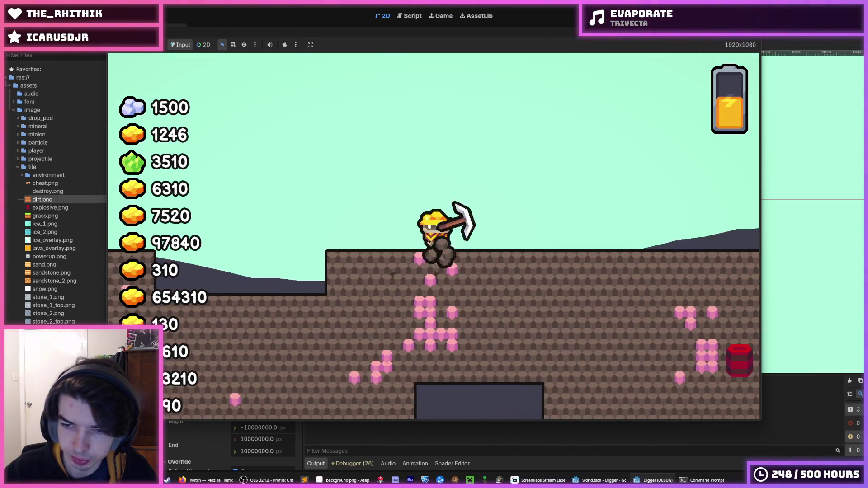
key("space")
Fly back left over the snowy hills to view the background, then stop the game.
key("a")
key("space")
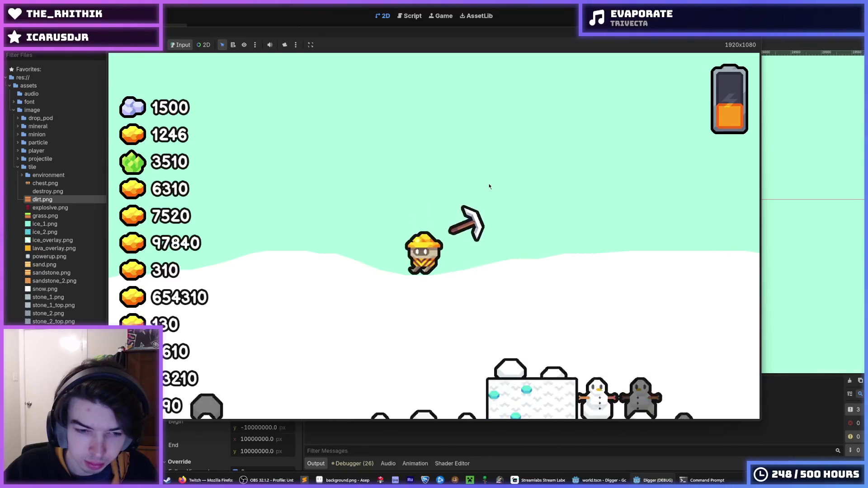
key("space")
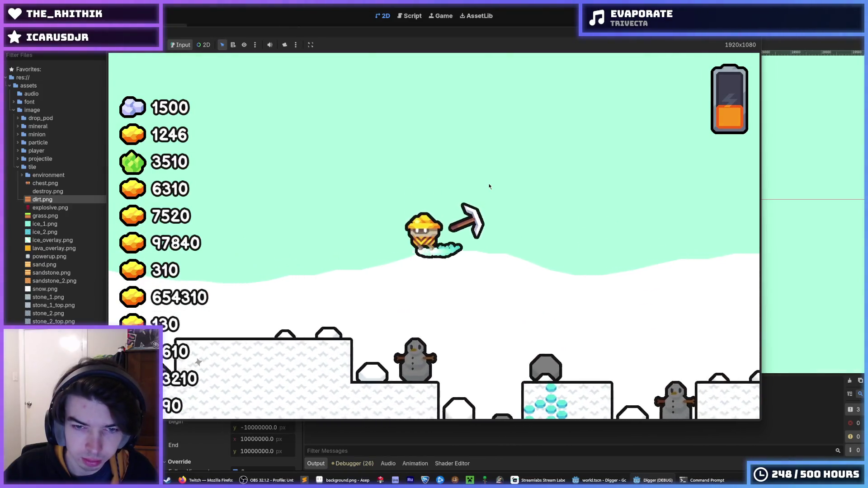
key("space")
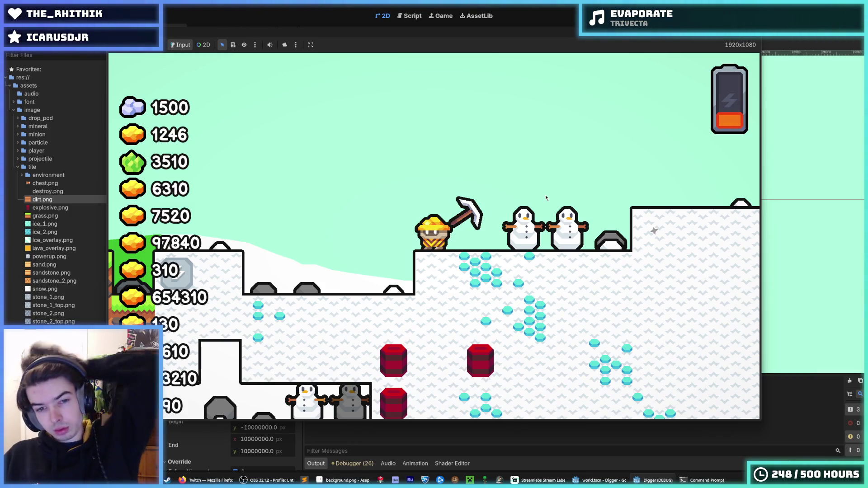
key("space")
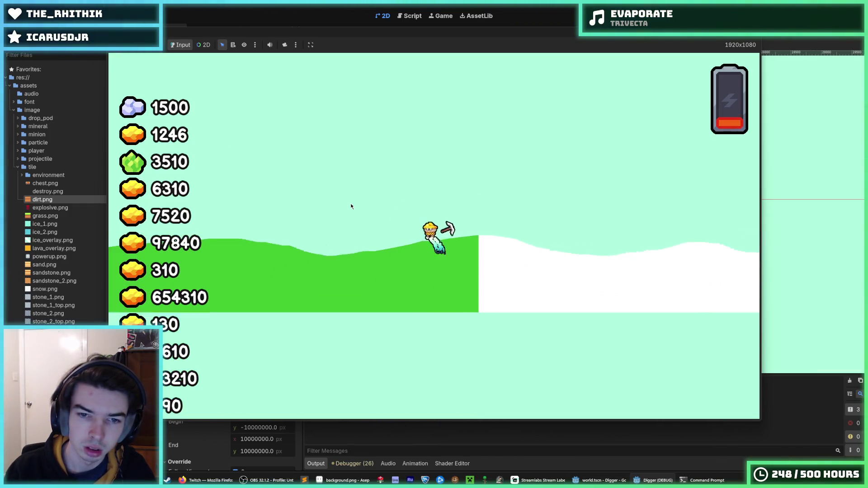
key("space")
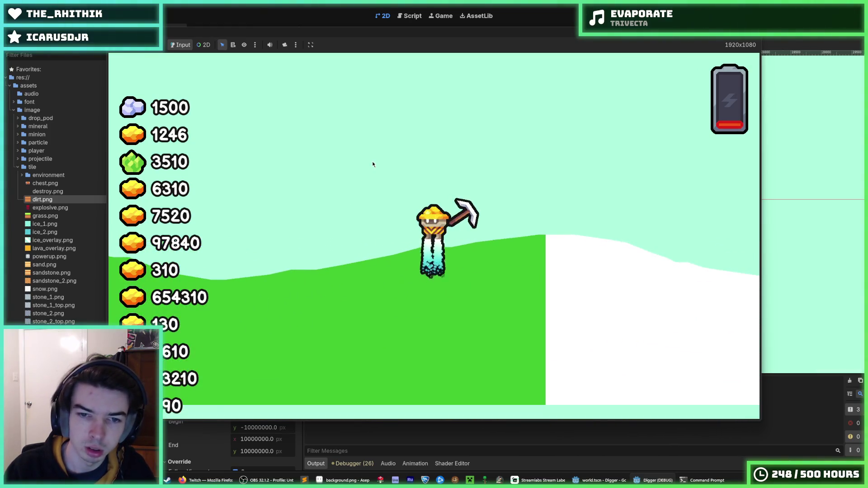
key("F8")
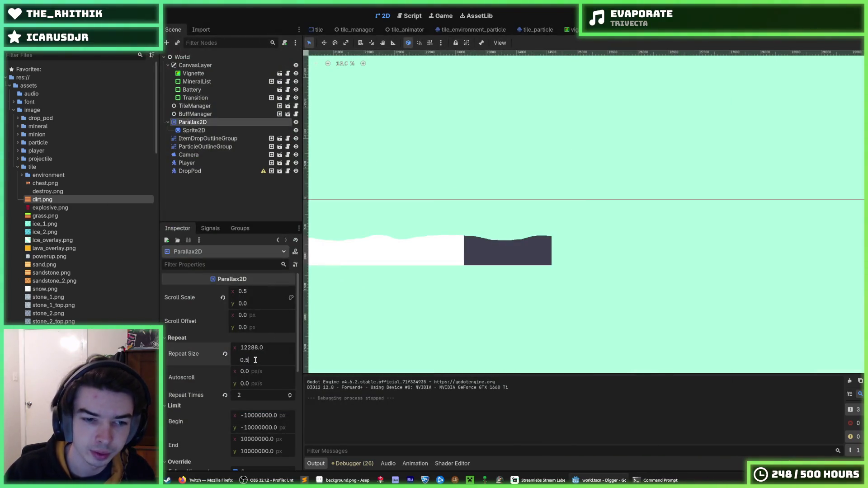
Test-run, stop, save the 0.5 vertical scroll scale, and run the game again.
key("F5")
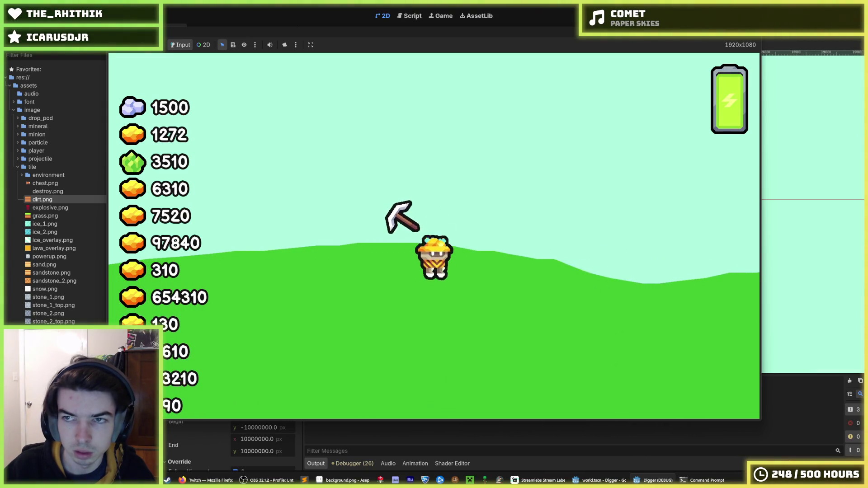
key("F8")
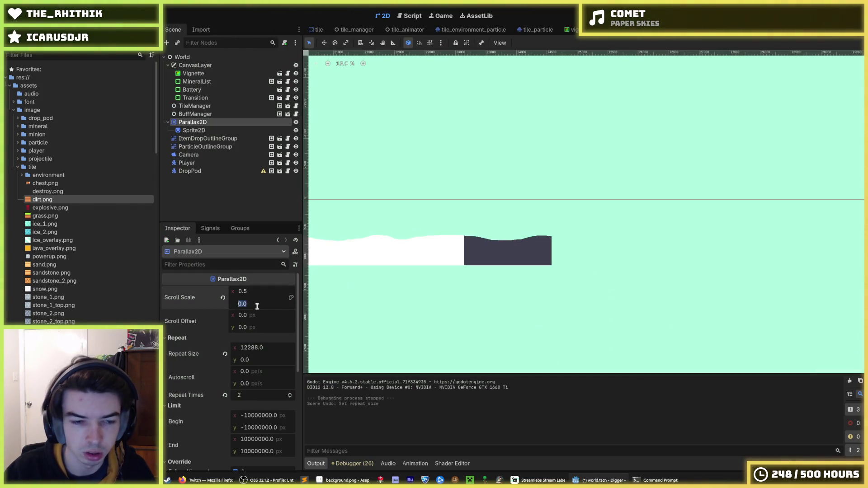
key("ctrl+s")
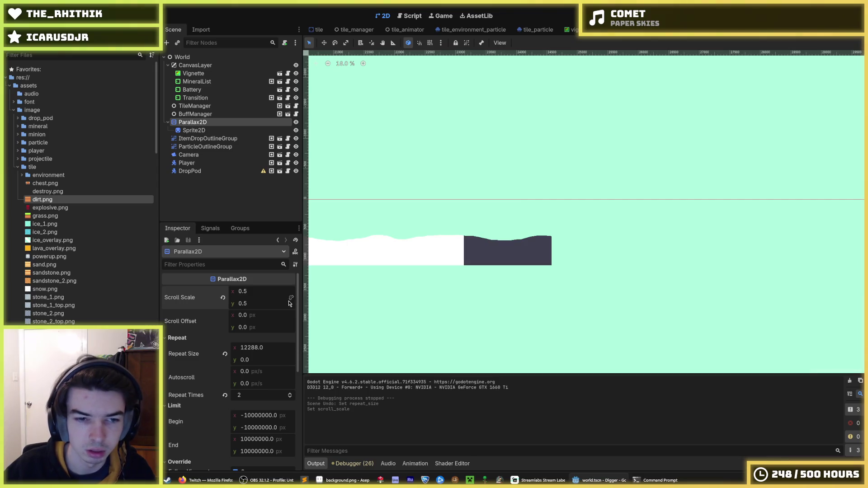
key("F5")
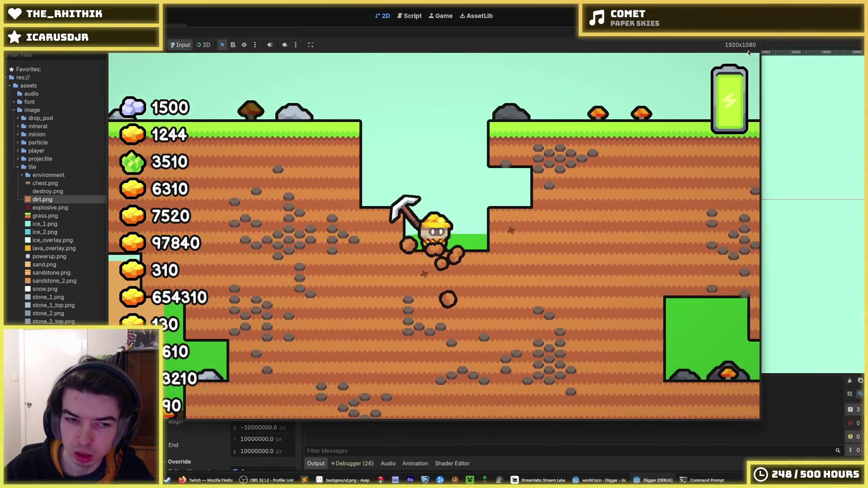
Move the miner left and dig down twice through the dirt, then return to the editor.
key("a")
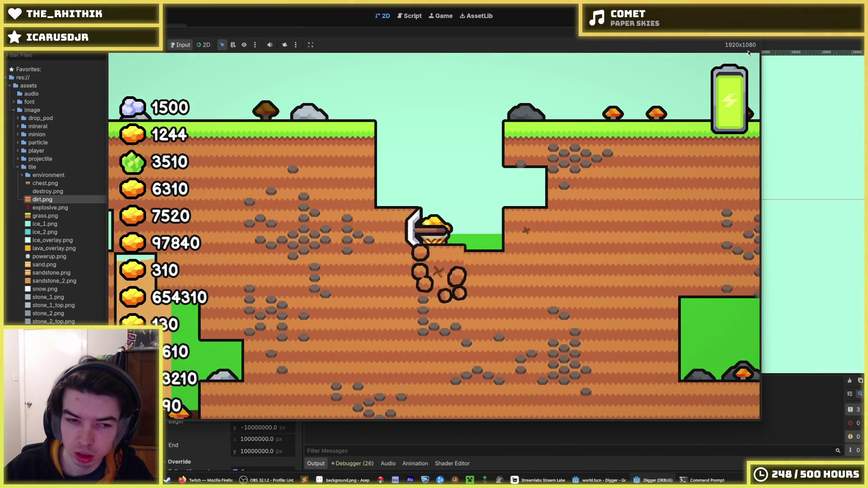
key("s")
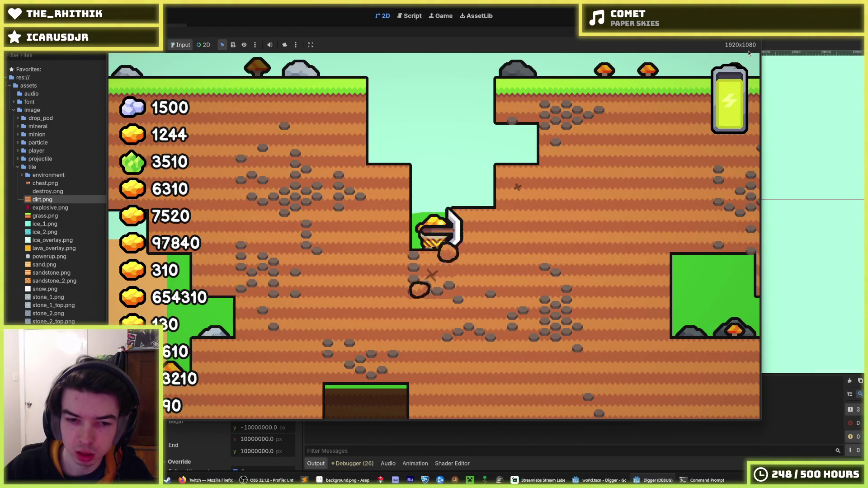
key("s")
left_click(748, 50)
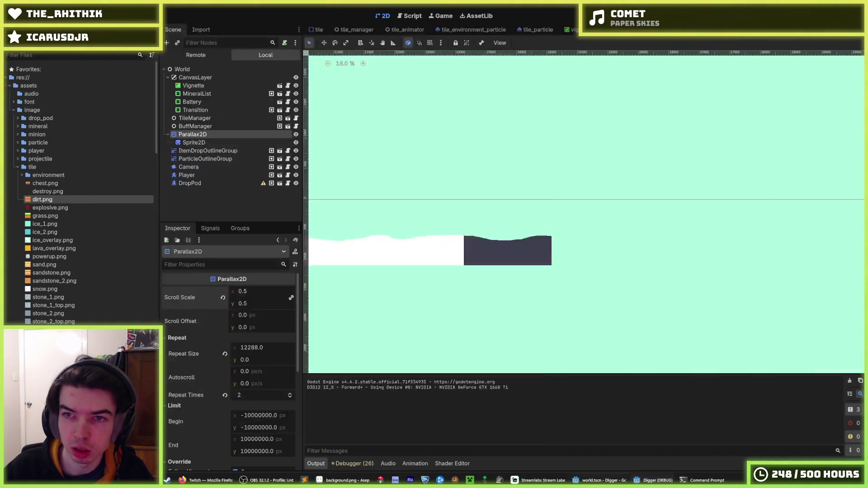
Set the Parallax2D's Z Index to -1000 under Ordering and run the game.
left_click(194, 131)
left_click(193, 122)
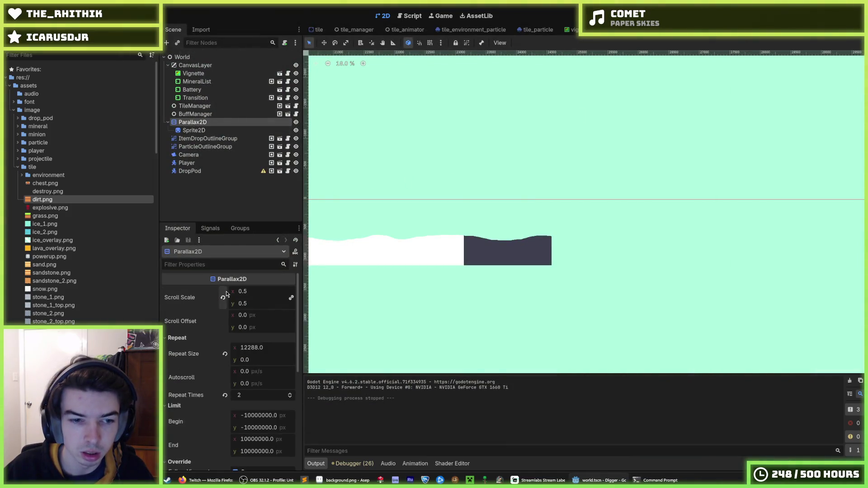
scroll(235, 343, "down", 5)
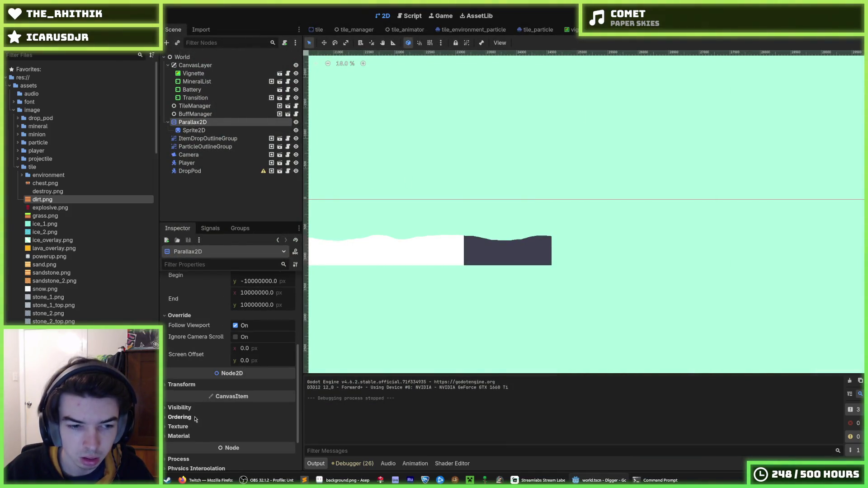
left_click(181, 417)
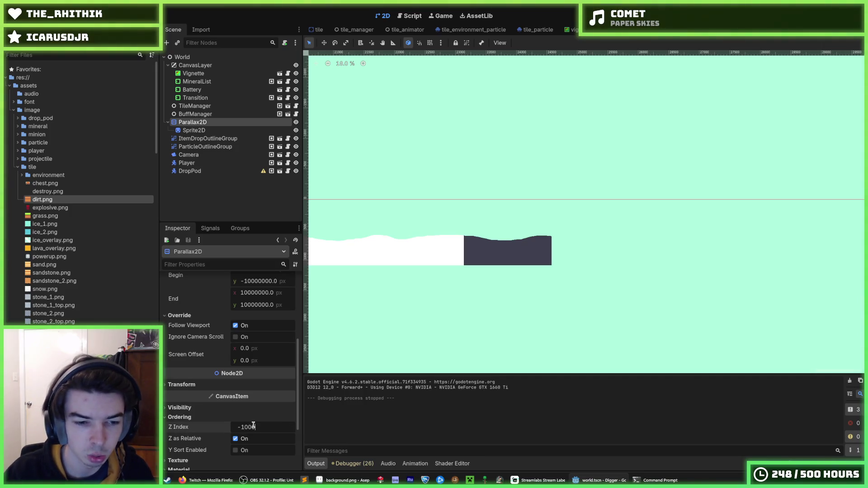
key("F5")
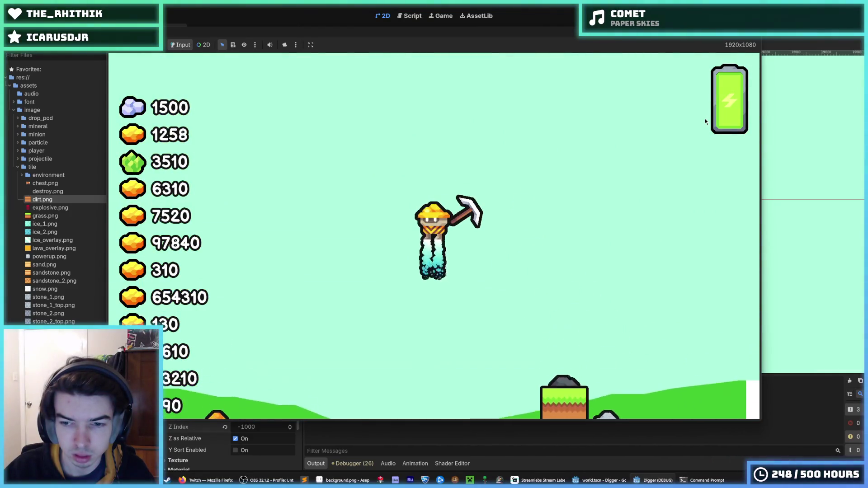
Fly the miner high, close the game, and save the scene.
key("a")
key("F8")
key("ctrl+s")
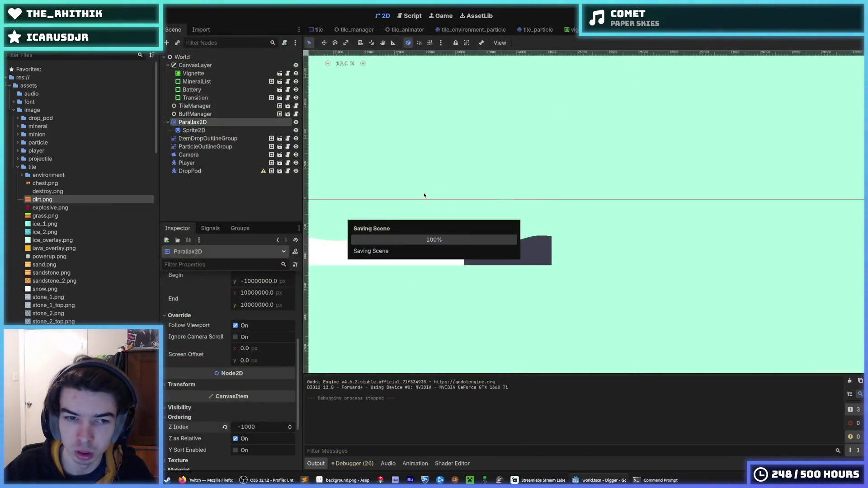
scroll(587, 194, "left", 5)
key("ctrl+s")
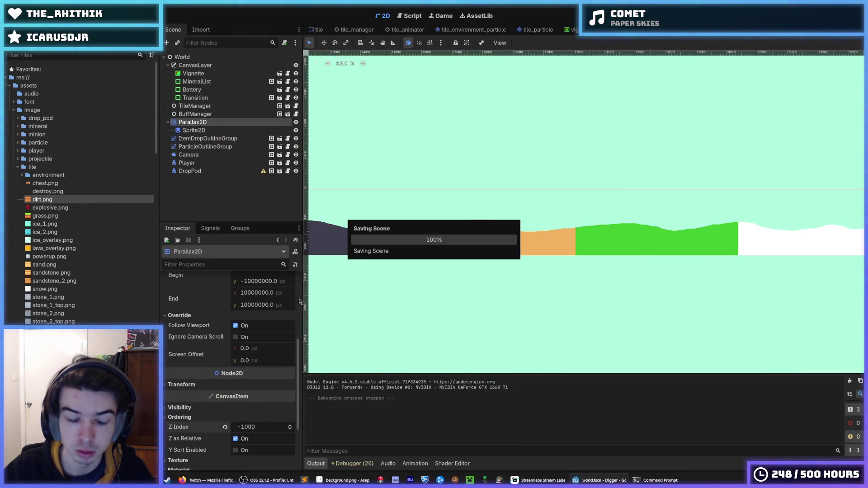
Set the hills Sprite2D's Offset y to -1080, then run and stop the game to check it.
scroll(258, 325, "up", 5)
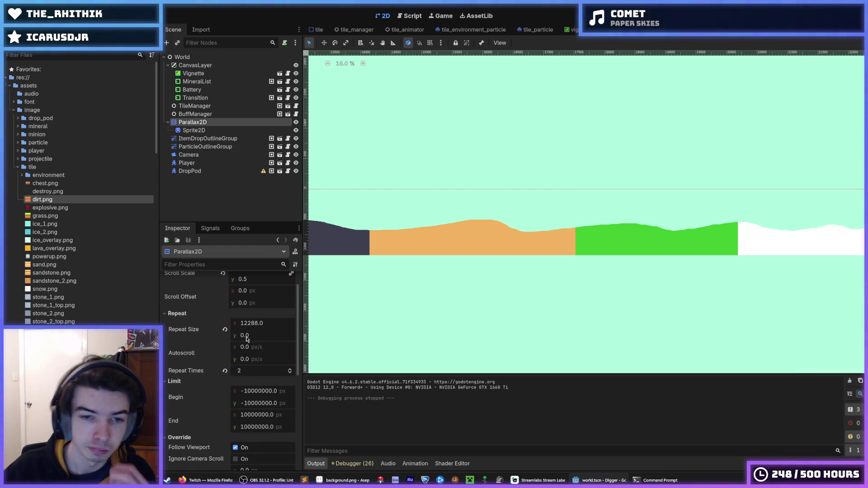
scroll(255, 350, "up", 1)
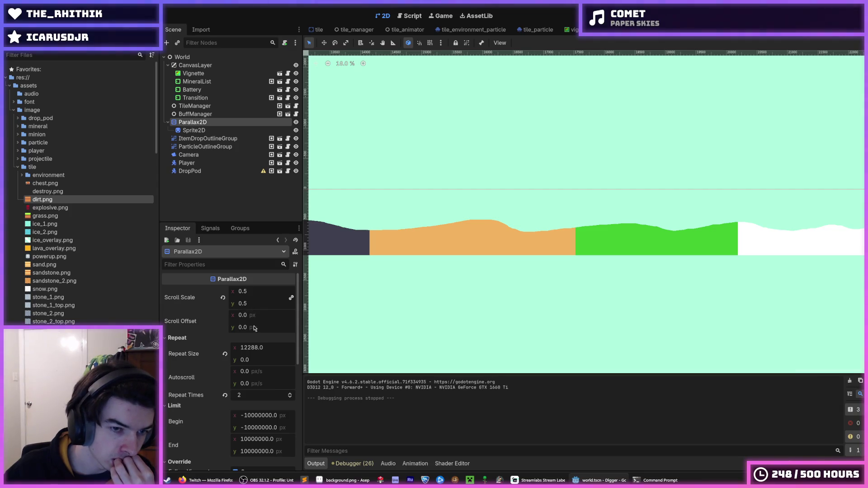
left_click(194, 130)
scroll(555, 181, "left", 10)
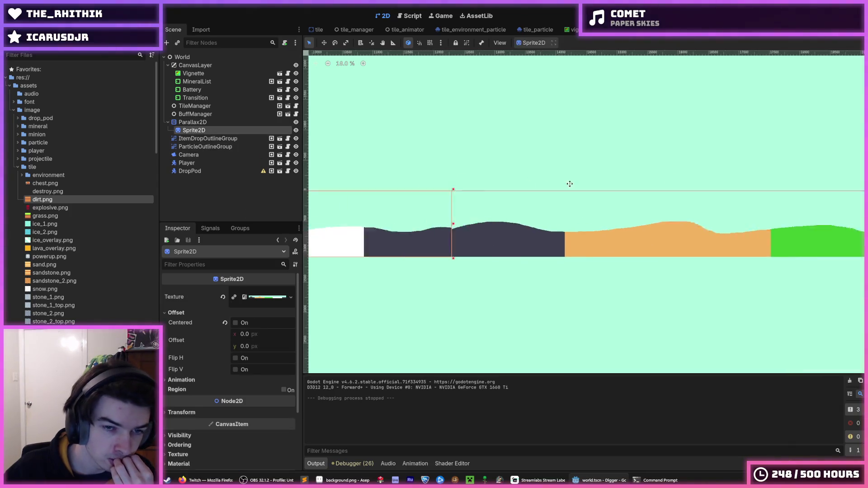
scroll(557, 194, "left", 5)
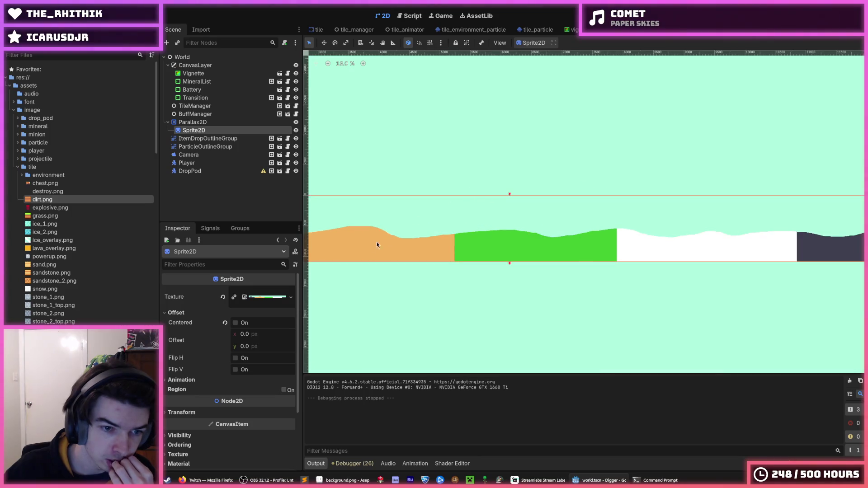
left_click(192, 413)
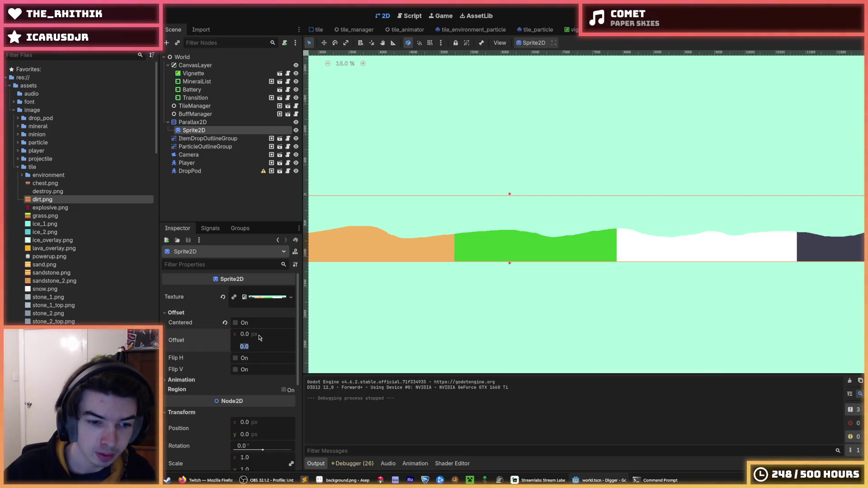
type("-1080")
key("Return")
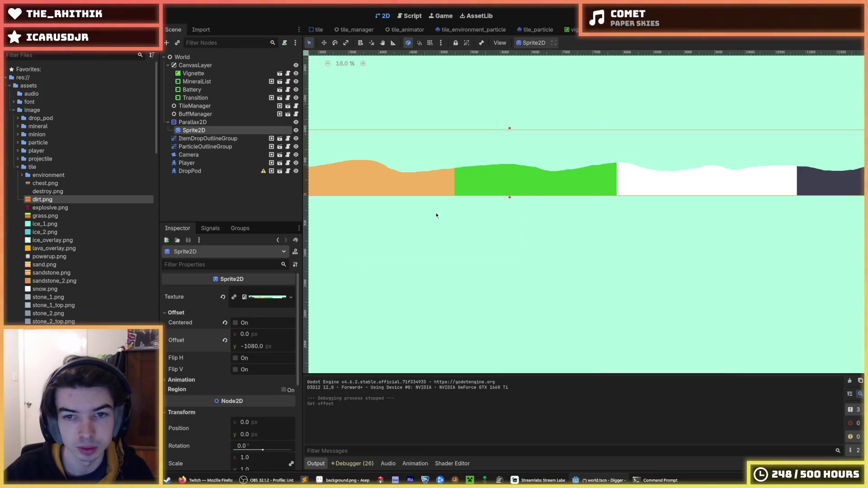
key("F5")
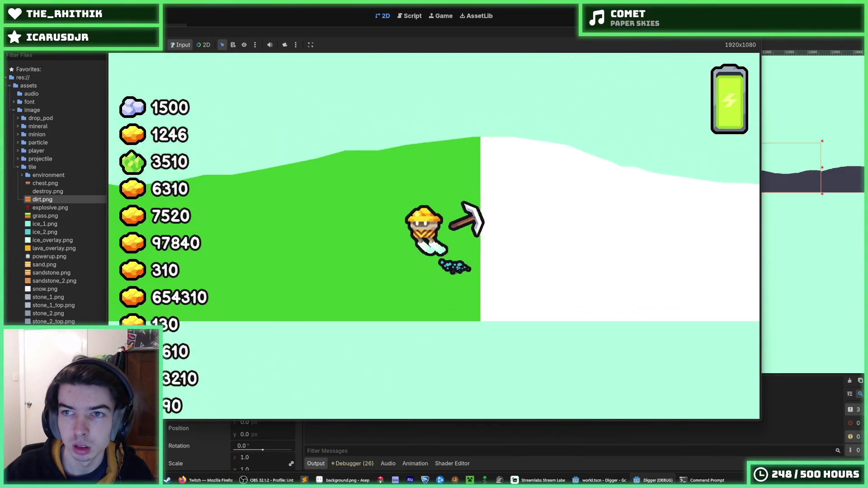
key("F8")
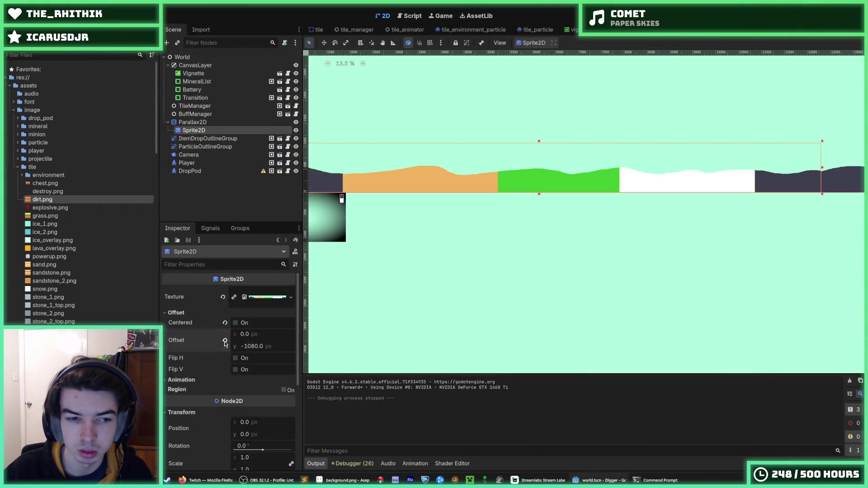
Reset the hills sprite's Offset y to 0, save the scene, and run the game.
left_click(224, 341)
scroll(563, 232, "left", 5)
scroll(563, 232, "up", 2)
scroll(544, 232, "up", 2)
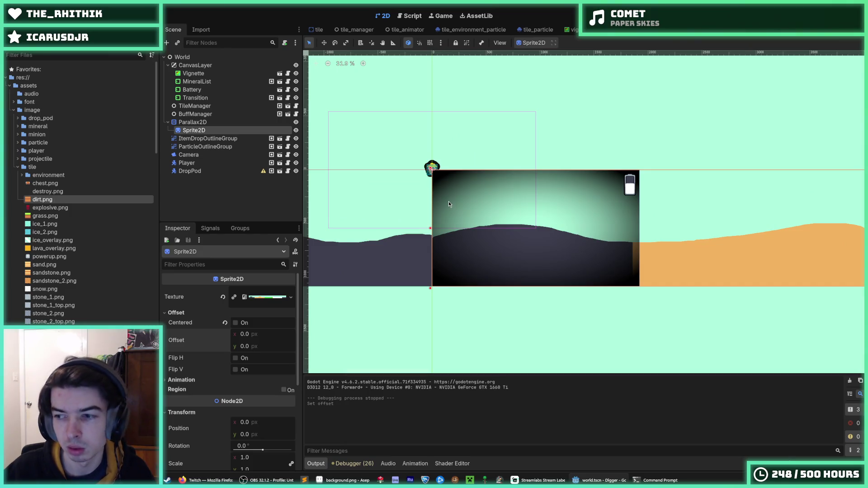
key("ctrl+s")
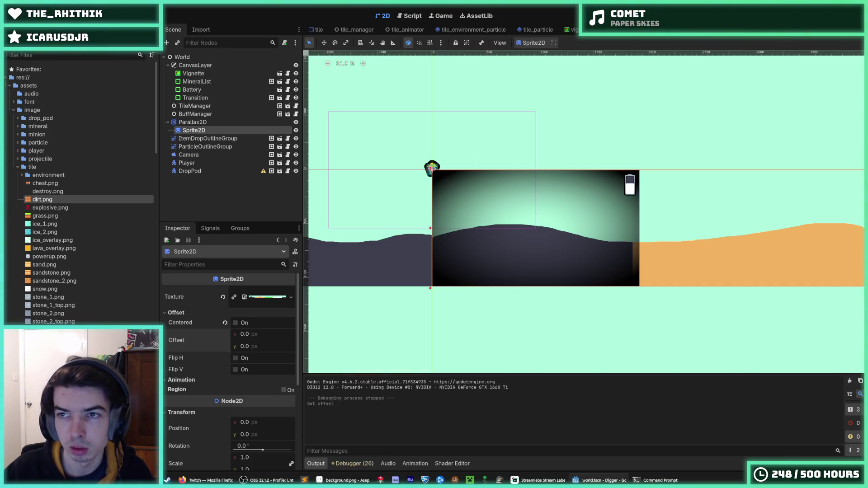
key("F5")
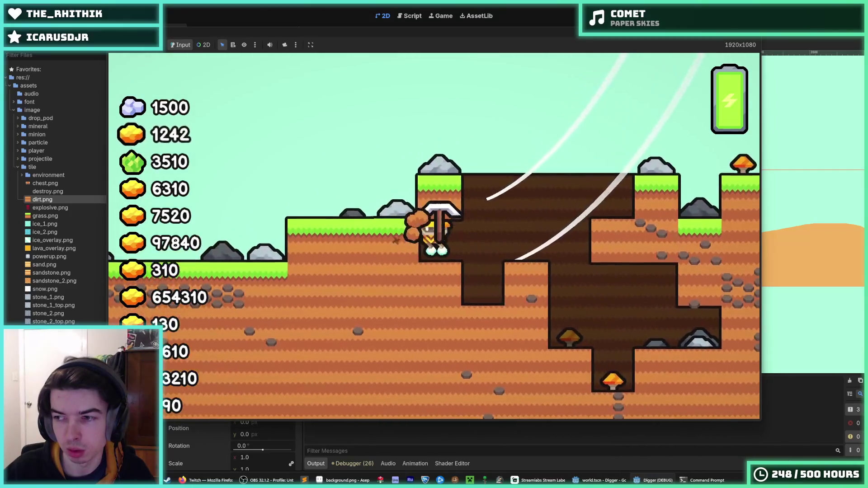
Jetpack the miner up out of the tunnel and fly left and right over the terrain.
key("space")
key("a")
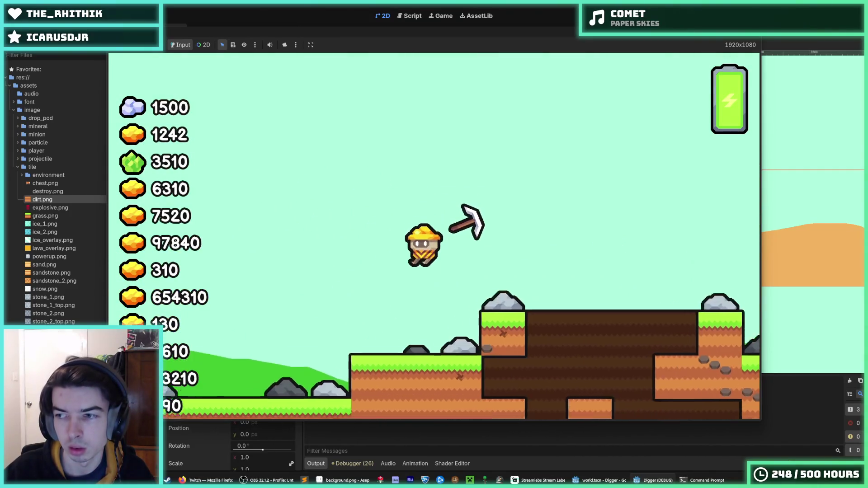
key("space")
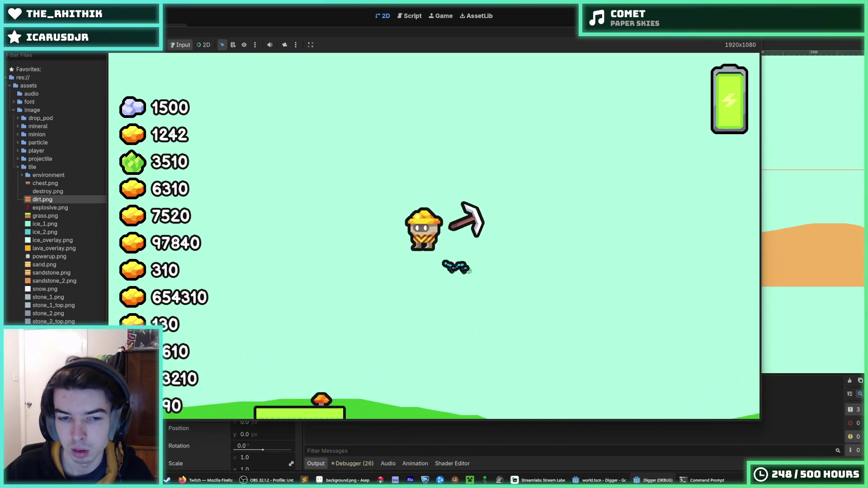
key("a")
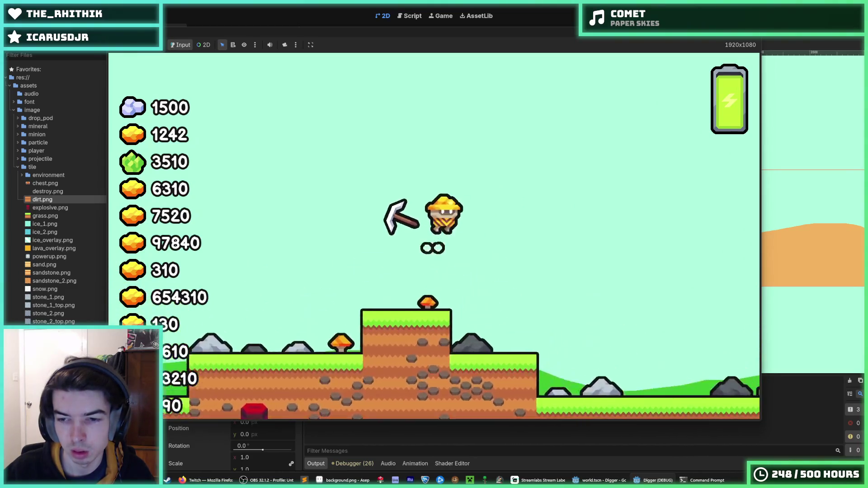
key("space")
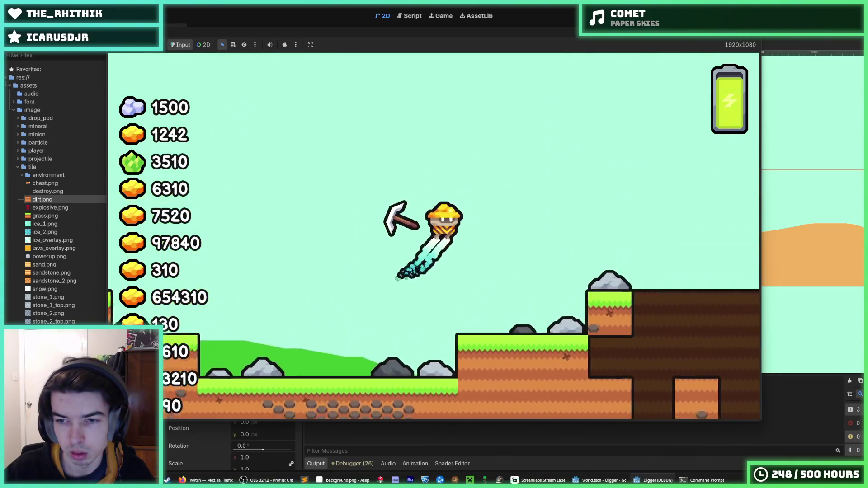
key("d")
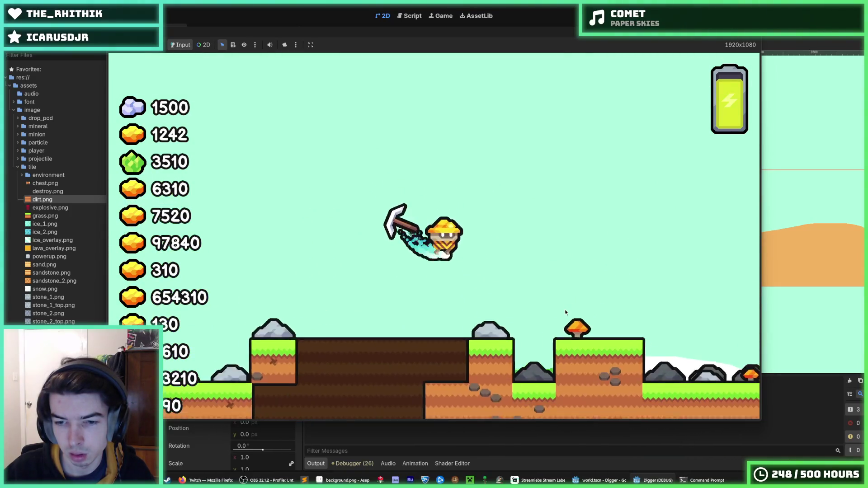
key("space")
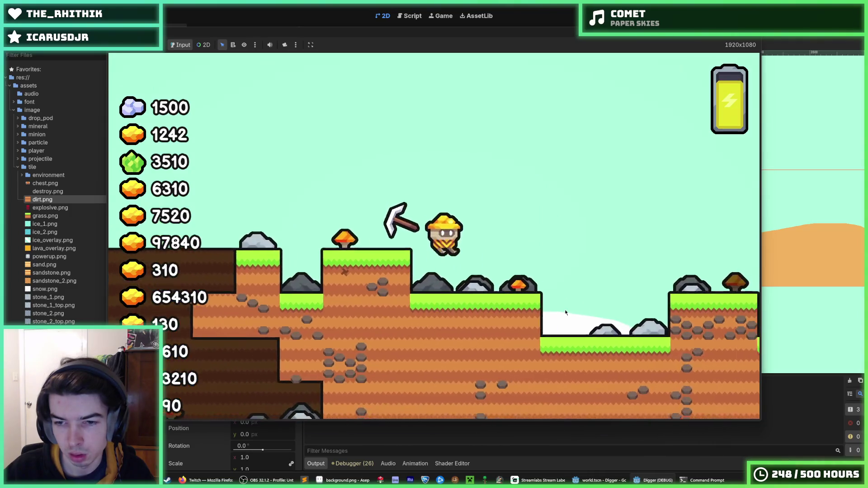
key("space")
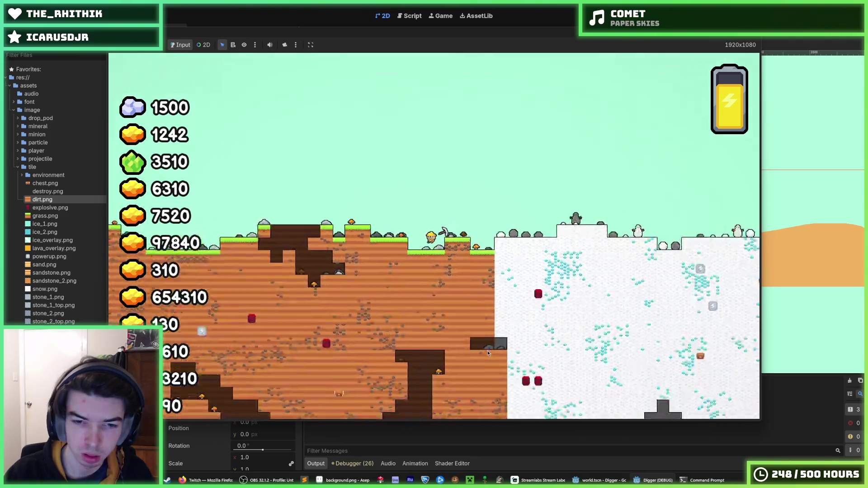
key("space")
scroll(488, 354, "down", 5)
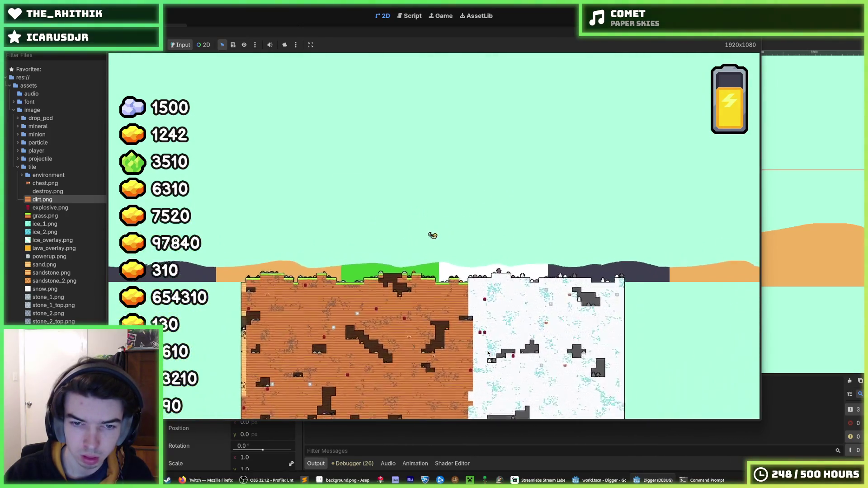
scroll(488, 353, "up", 5)
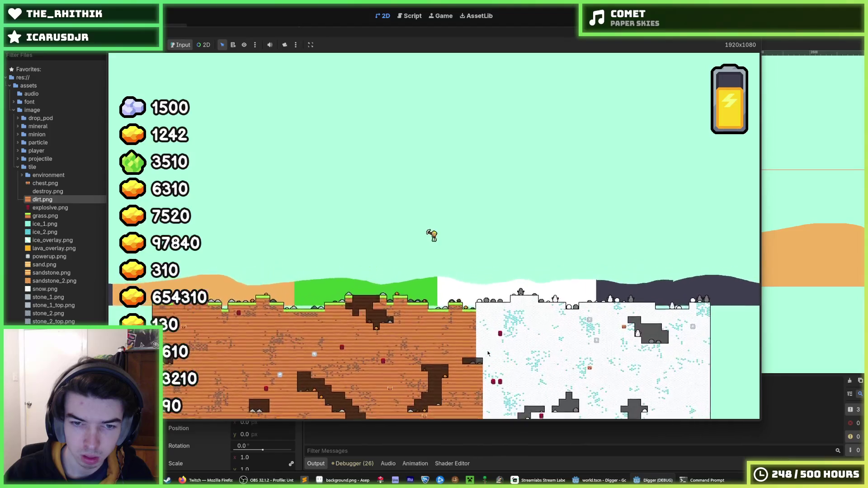
Take off again, restart the game with F5, and fly the miner up once more.
key("space")
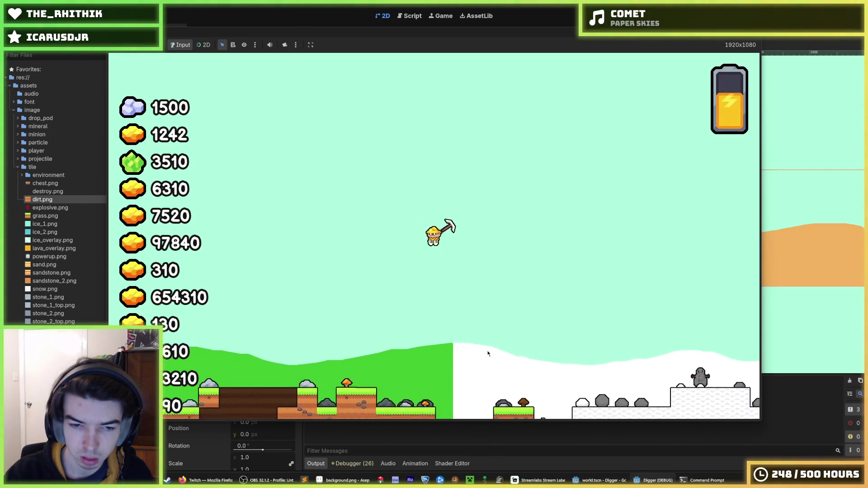
key("space")
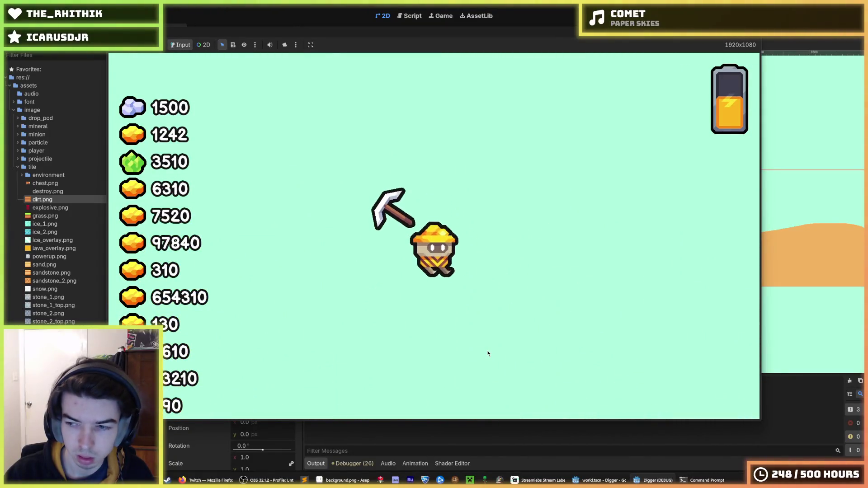
key("space")
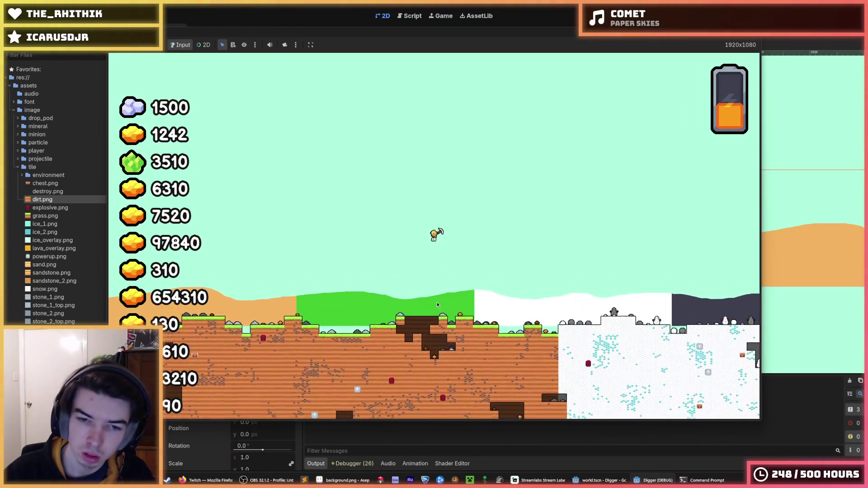
key("F5")
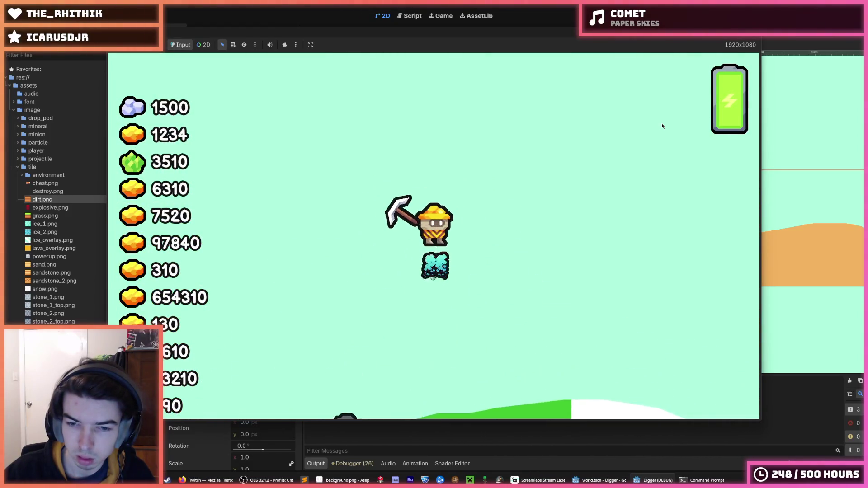
key("space")
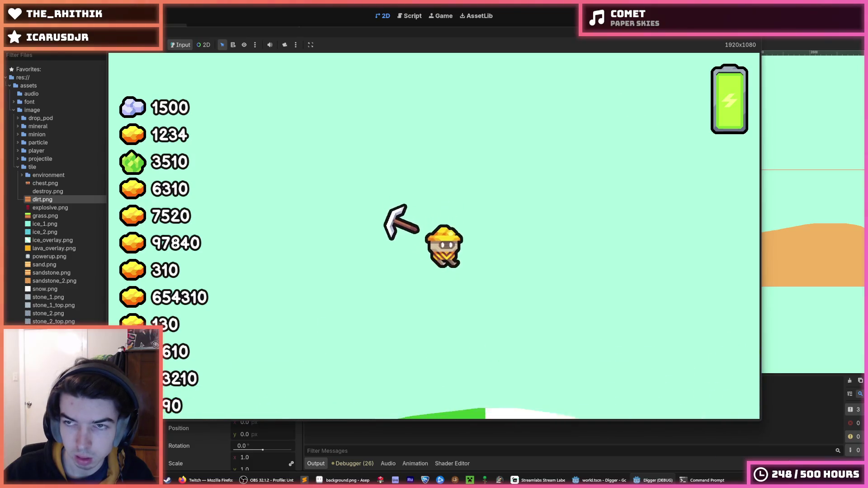
key("space")
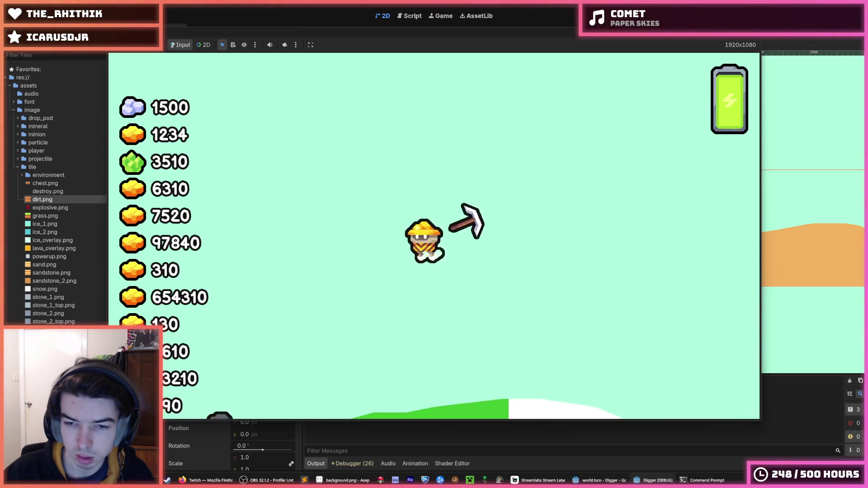
Stop the game, save the scene, and switch to background.png in Aseprite.
key("F8")
key("ctrl+s")
key("ctrl+s")
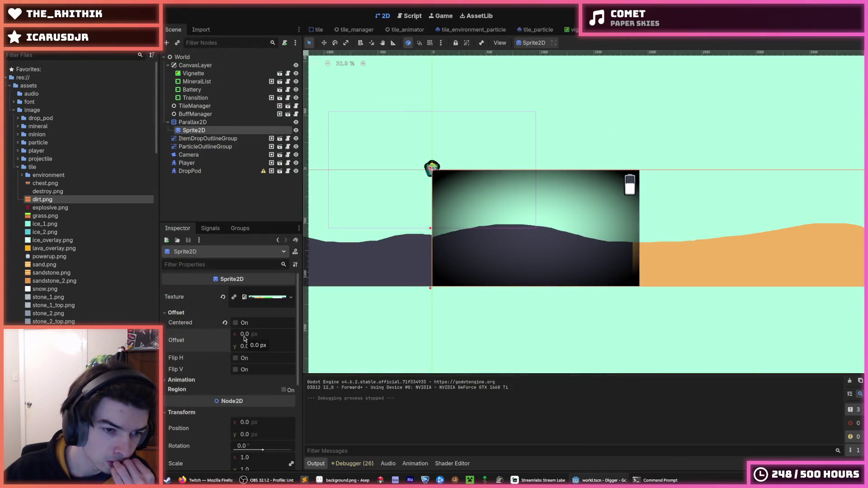
scroll(423, 272, "down", 4)
scroll(447, 308, "up", 2)
left_click_drag(436, 267, 376, 281)
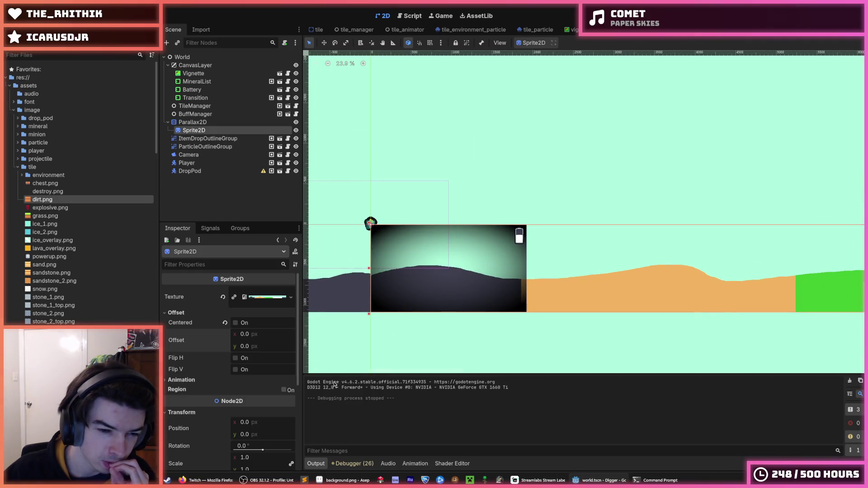
key("alt+Tab")
scroll(532, 218, "down", 1)
scroll(531, 218, "up", 2)
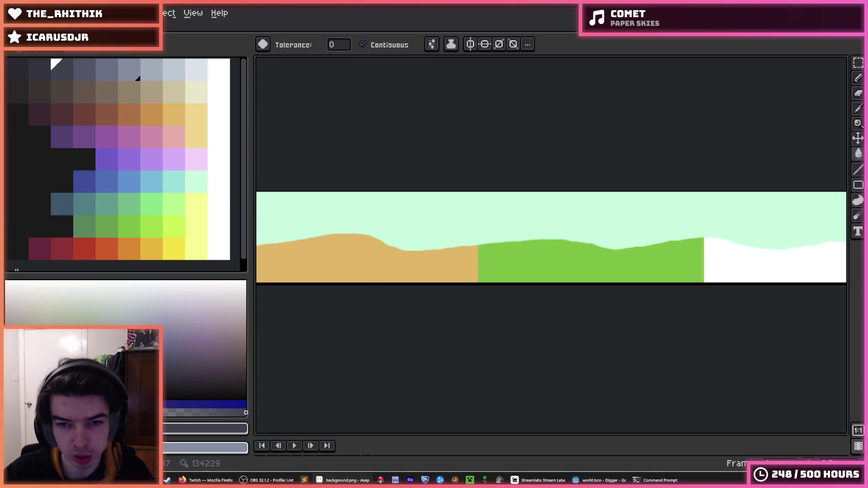
Set the canvas height to 4096 px with a bottom-center anchor, growing the image upward.
key("ctrl+alt+c")
key("Tab")
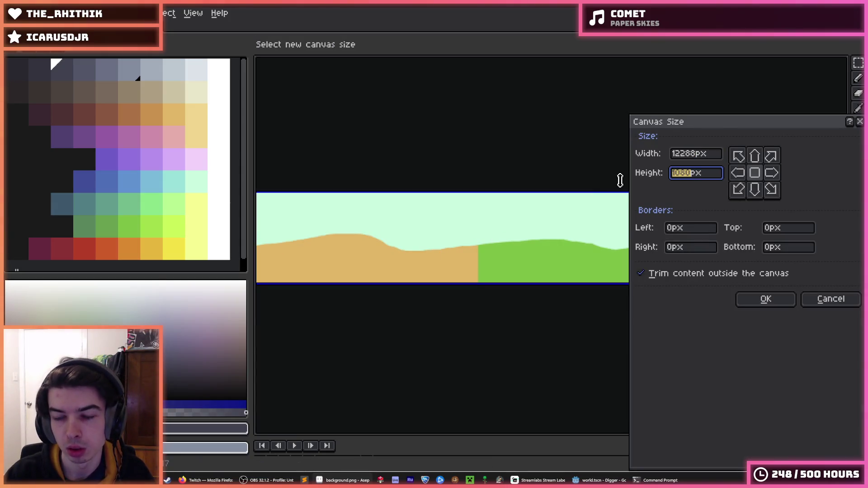
type("4096")
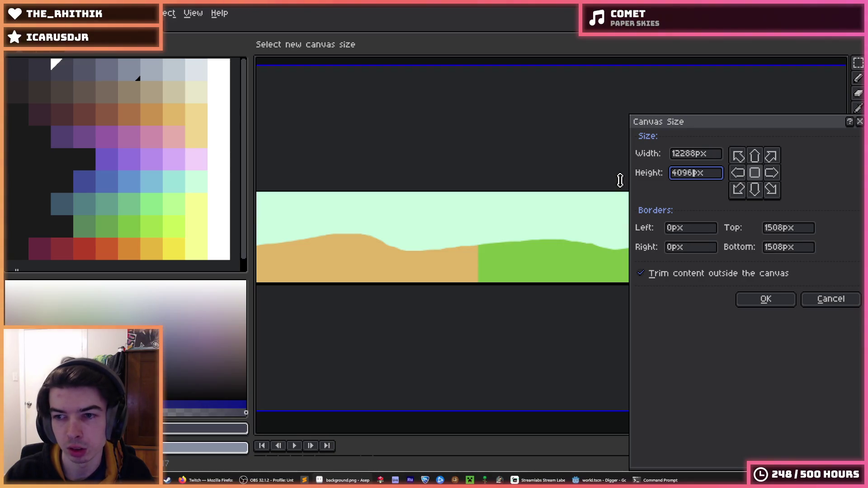
left_click(754, 189)
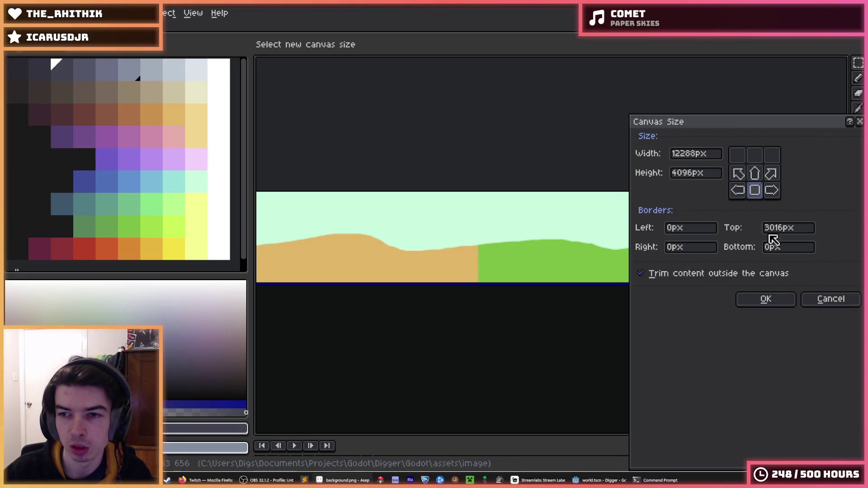
left_click(756, 160)
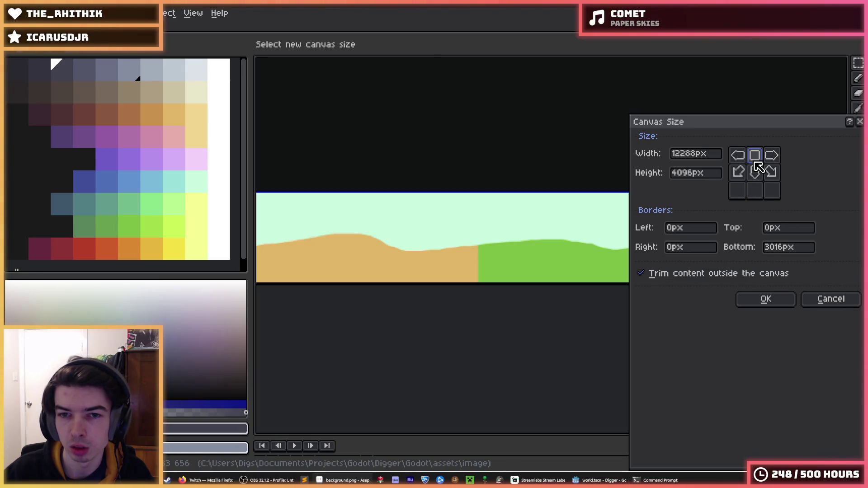
left_click(754, 189)
left_click(765, 300)
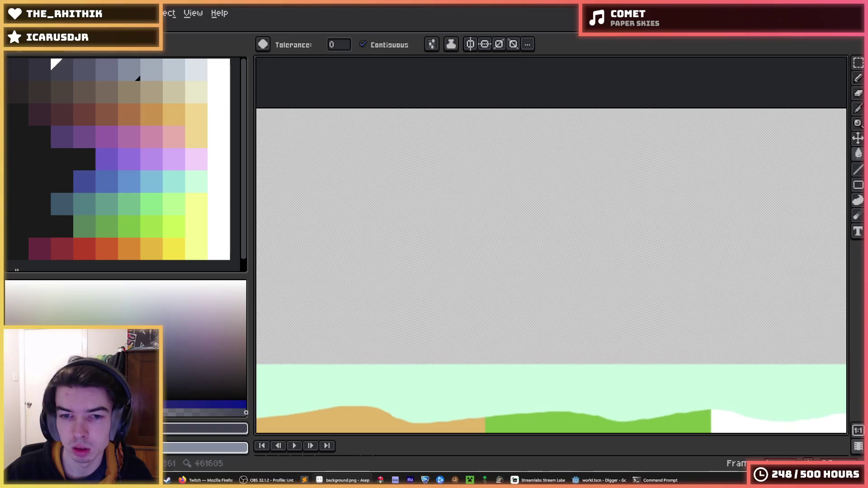
Paint-bucket the empty transparent area above the hills with cyan.
left_click(481, 416, "alt")
scroll(513, 291, "down", 2)
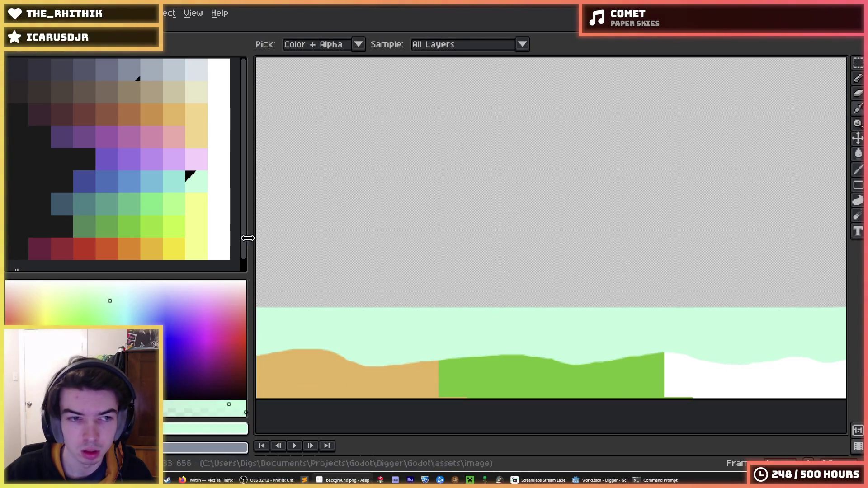
left_click(177, 187)
key("g")
left_click(397, 259)
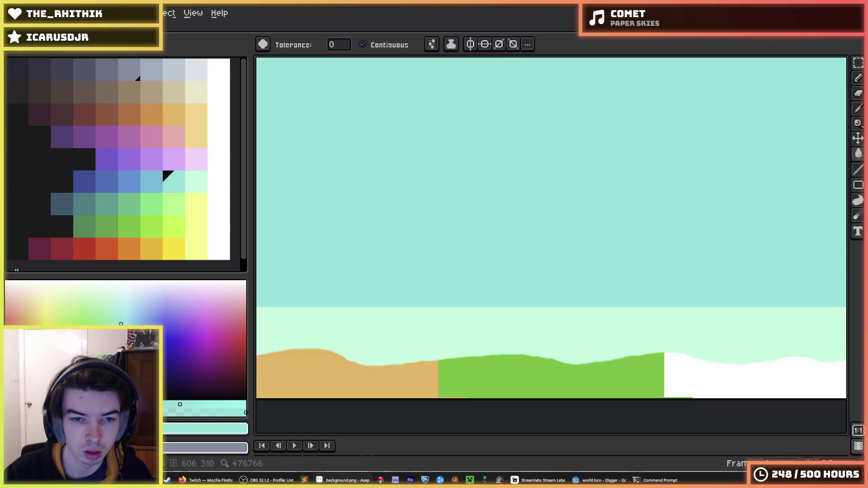
scroll(396, 259, "up", 2)
scroll(551, 244, "down", 2)
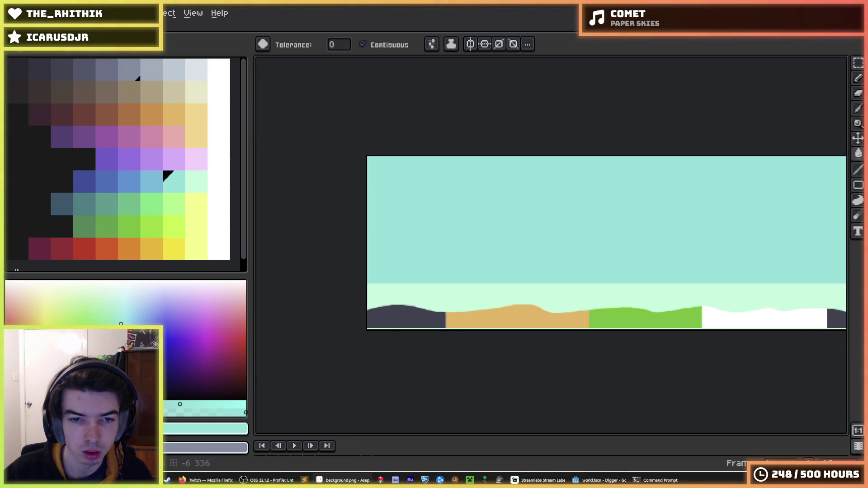
Select the upper sky region and fill it with light blue.
key("m")
scroll(551, 244, "right", 5)
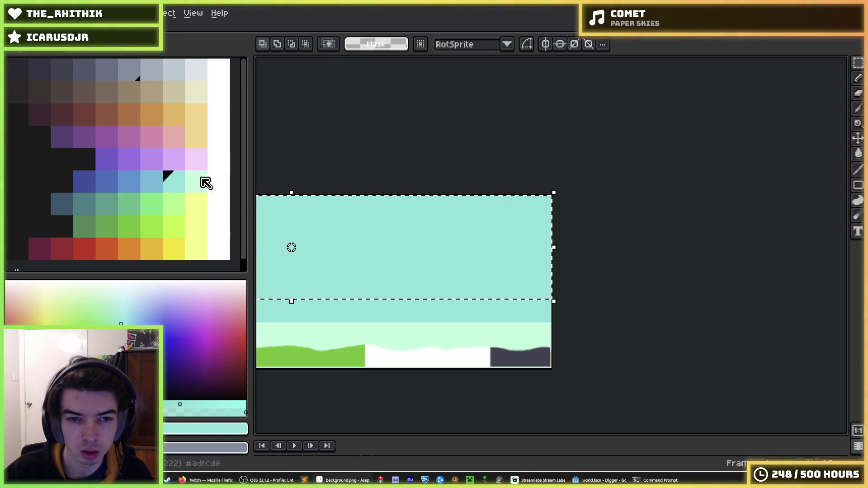
left_click(152, 181)
key("w")
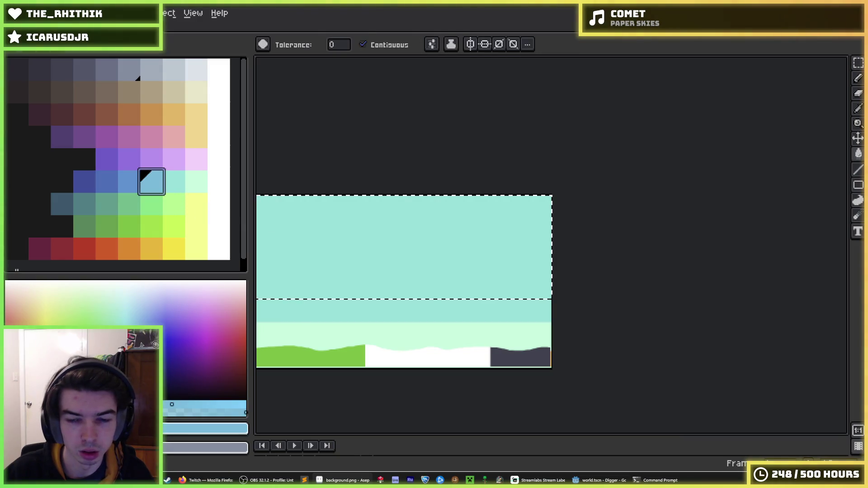
key("f")
key("ctrl+d")
scroll(593, 193, "left", 3)
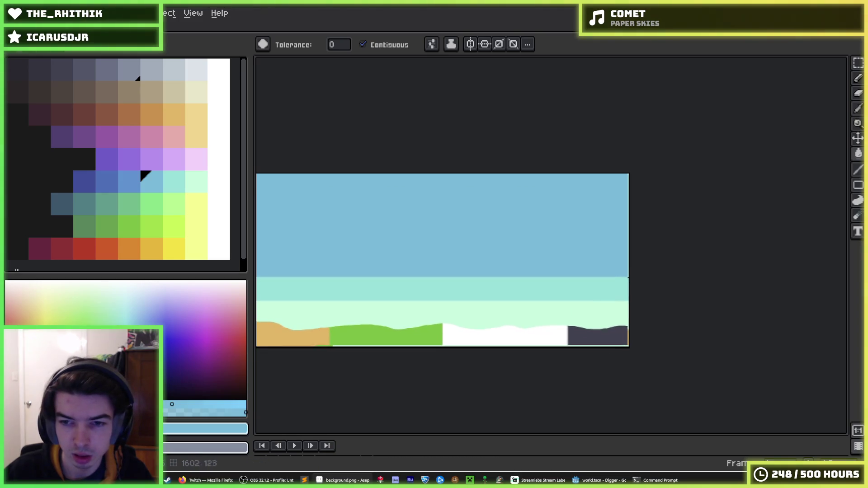
Restore the upper sky selection and fill the top band with darker blue.
key("m")
scroll(551, 260, "left", 5)
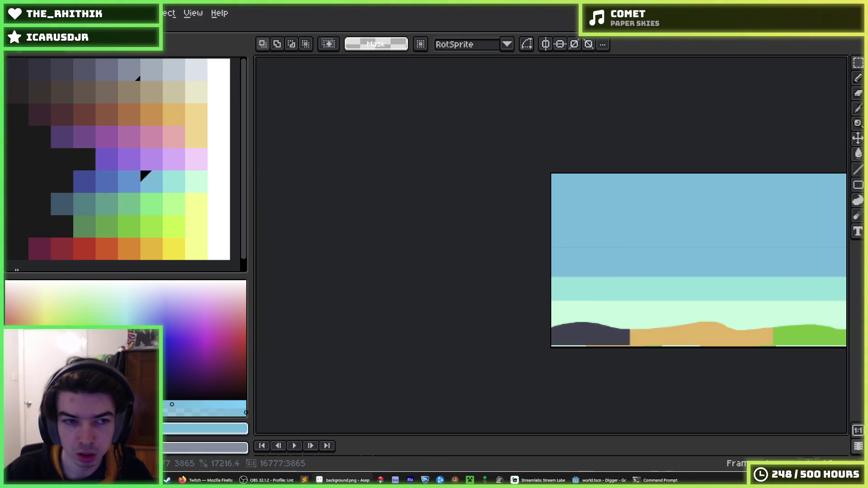
key("ctrl+shift+d")
left_click(130, 188)
key("g")
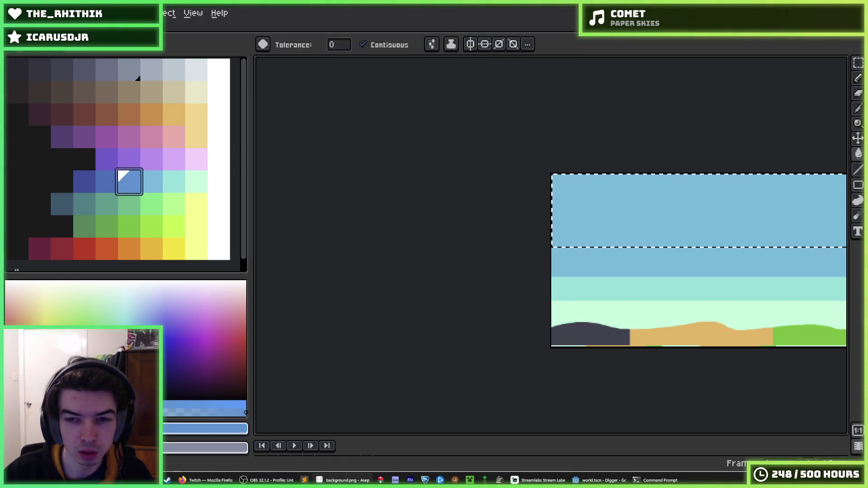
left_click(813, 211)
scroll(601, 235, "right", 5)
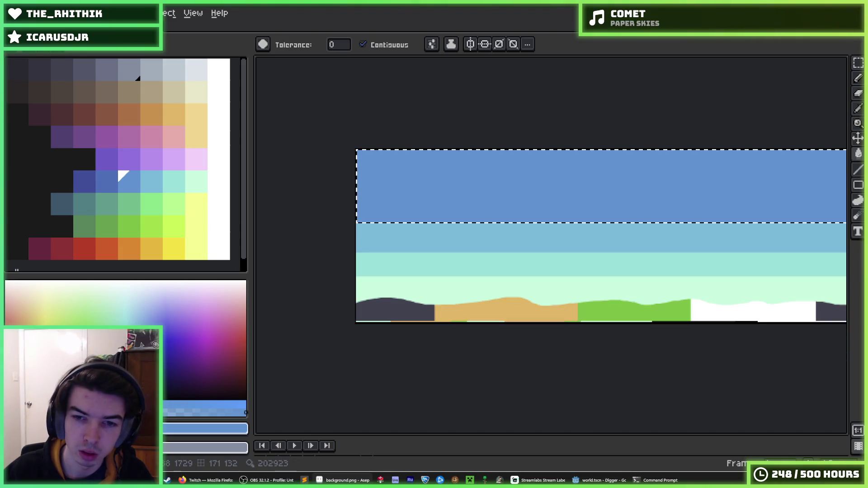
key("ctrl+d")
Save background.png with the new sky bands.
scroll(553, 193, "down", 2)
scroll(551, 226, "up", 2)
key("v")
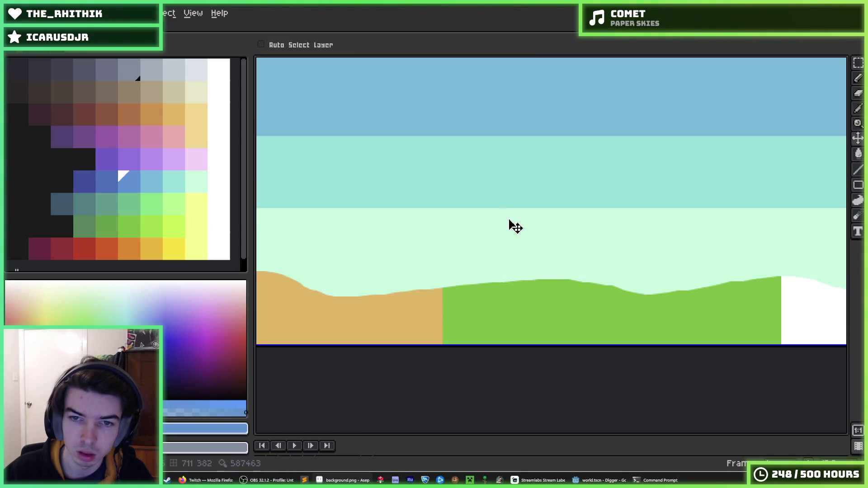
key("ctrl+s")
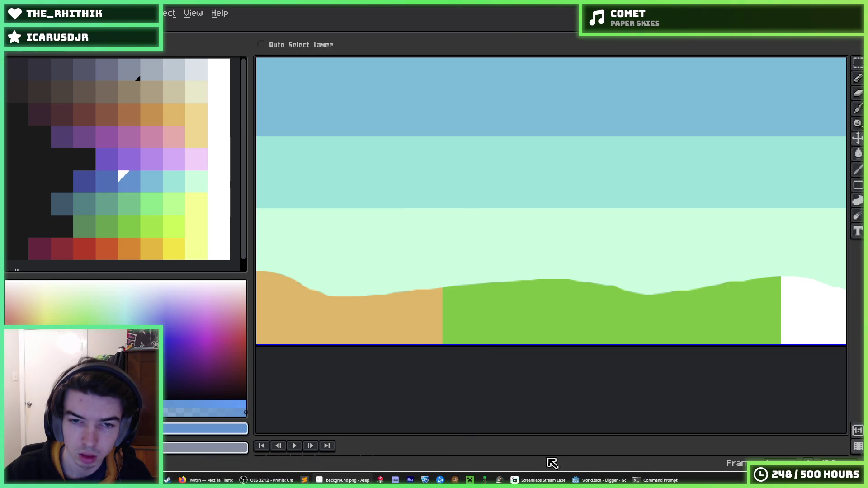
left_click(587, 481)
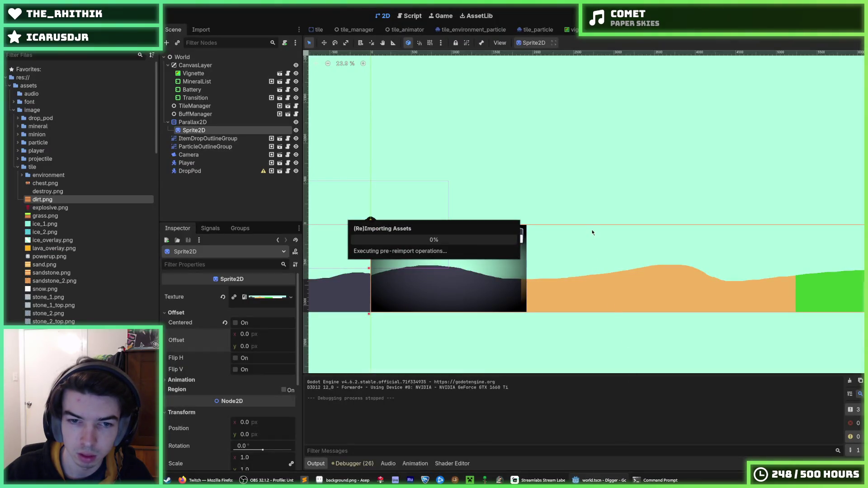
Run and stop the game to check the banded sky, then select the Parallax2D node.
scroll(531, 242, "down", 4)
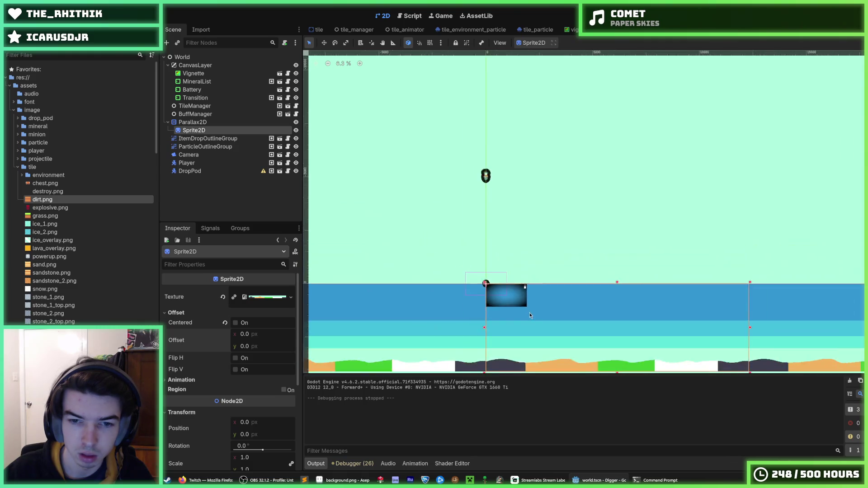
scroll(532, 242, "up", 2)
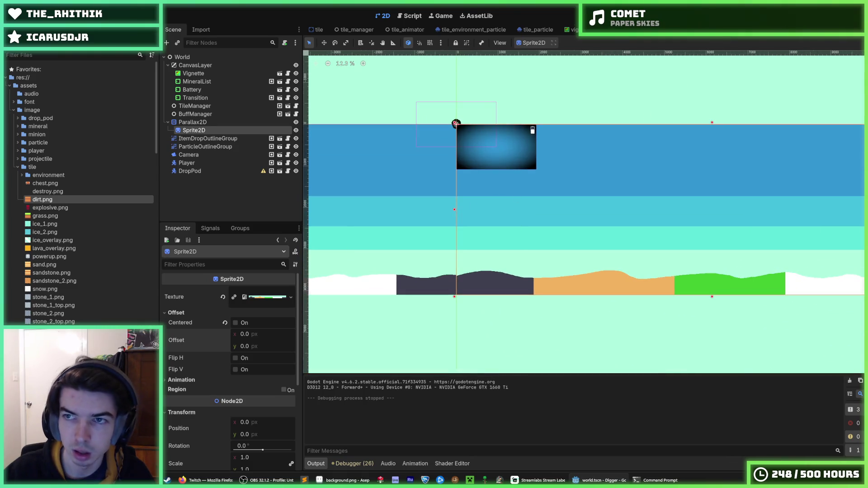
key("F5")
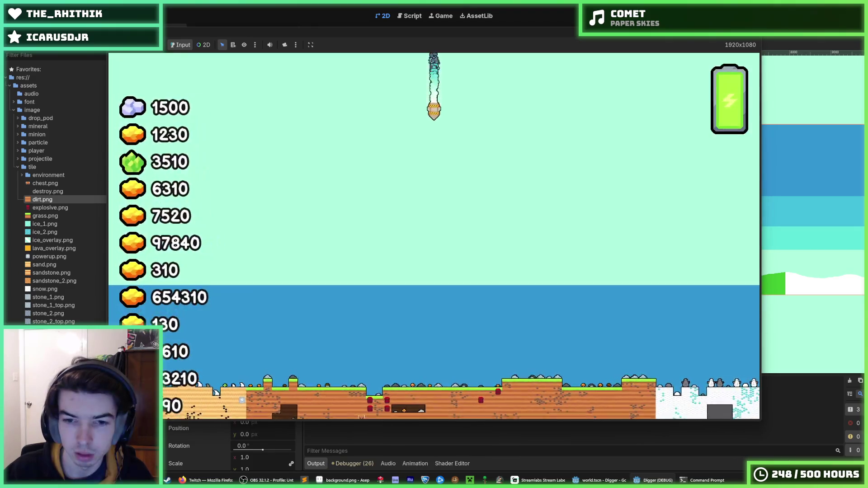
key("F8")
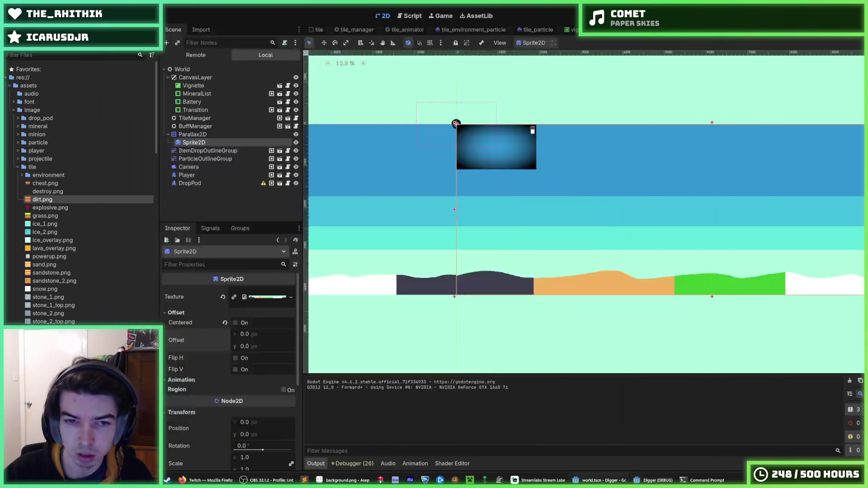
scroll(458, 236, "up", 2)
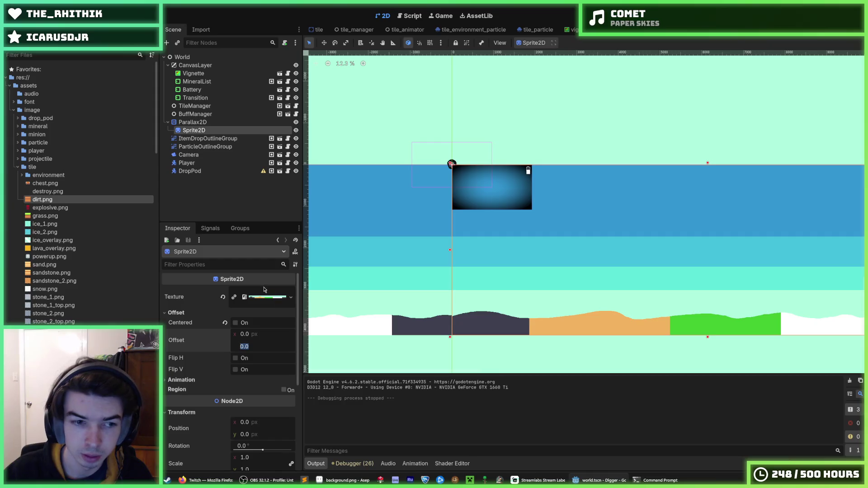
left_click(202, 122)
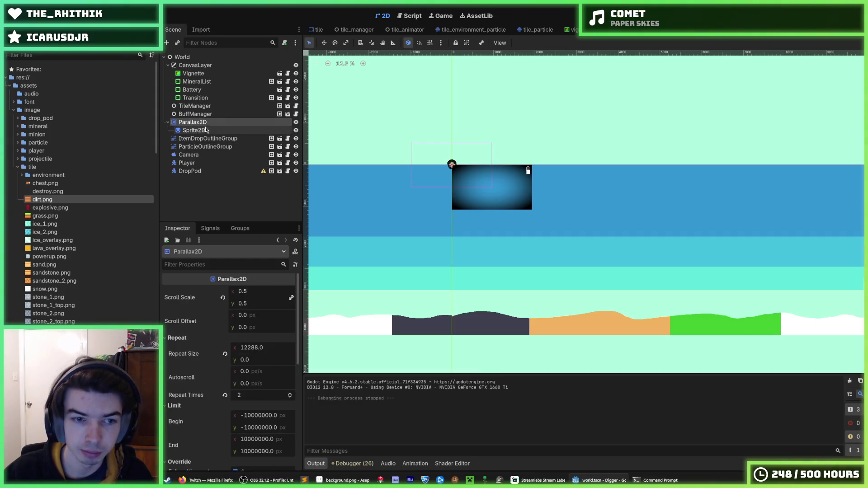
Set Parallax2D Scroll Offset y to -4096 and test-run the game.
left_click(210, 131)
left_click(199, 122)
scroll(212, 317, "down", 3)
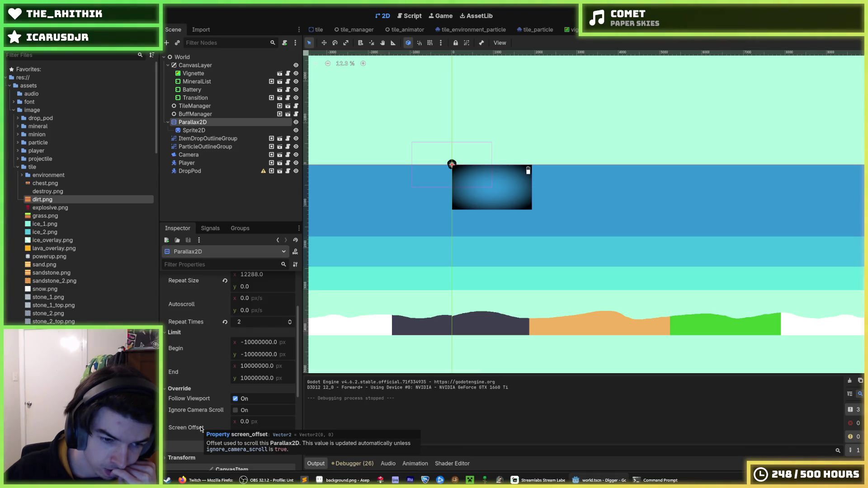
scroll(195, 361, "up", 3)
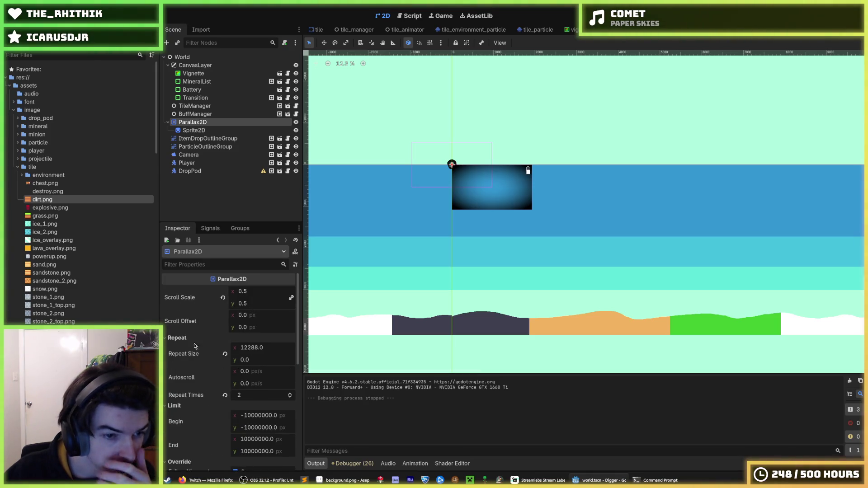
mouse_move(192, 326)
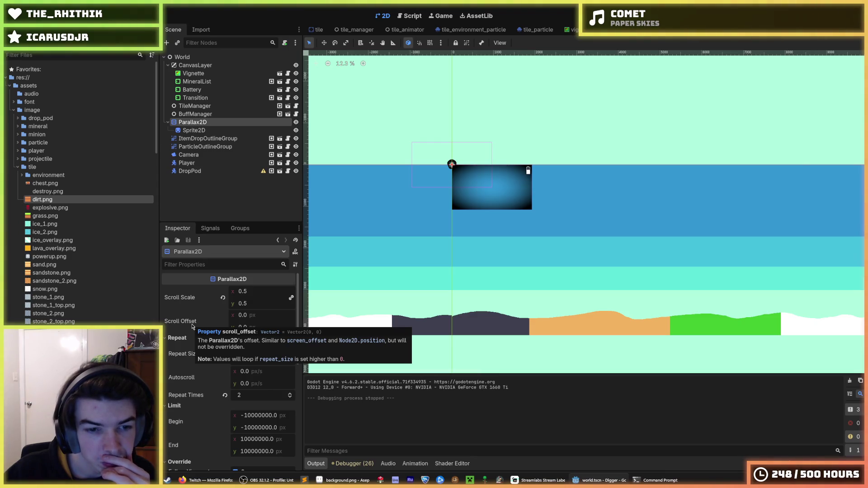
left_click_drag(256, 329, 239, 329)
type("-409")
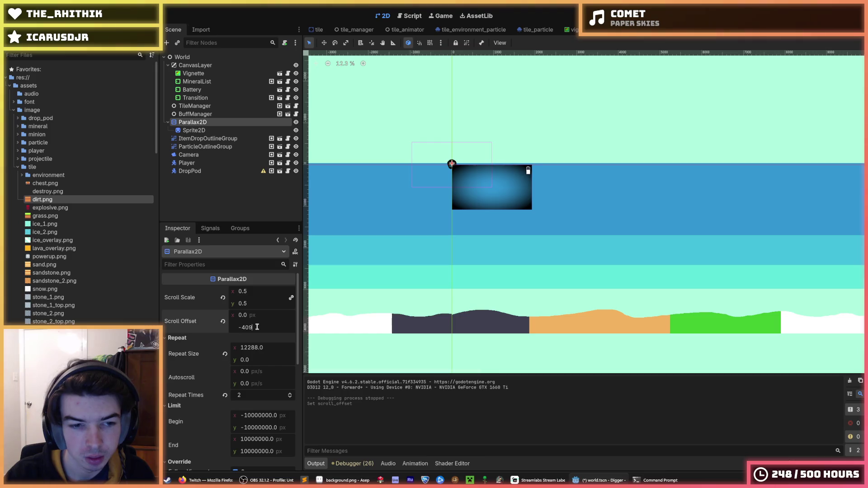
type("6")
key("Return")
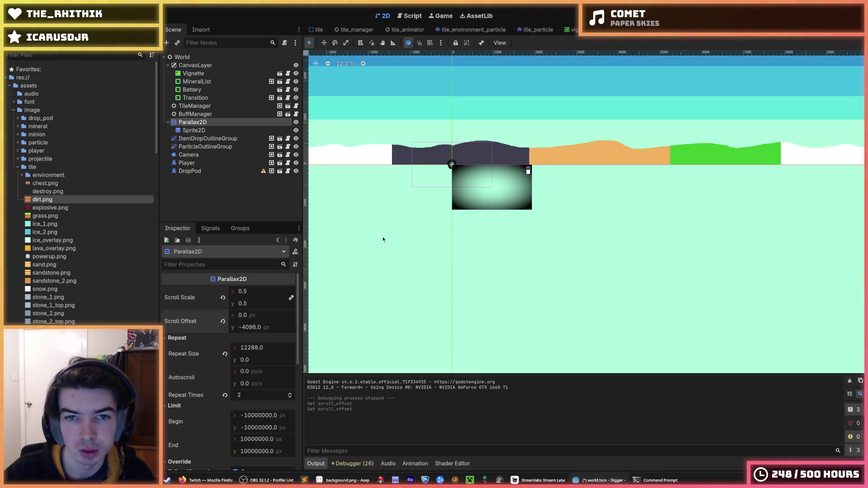
key("F5")
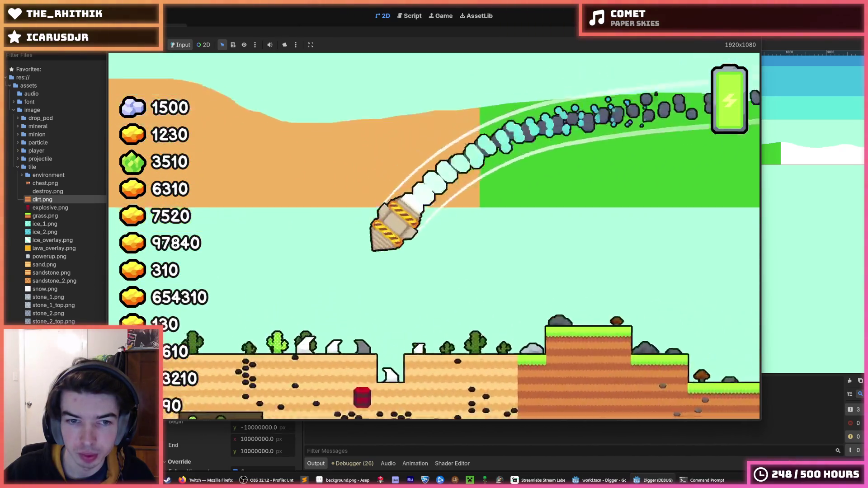
key("F8")
type("-4096.0+100/2")
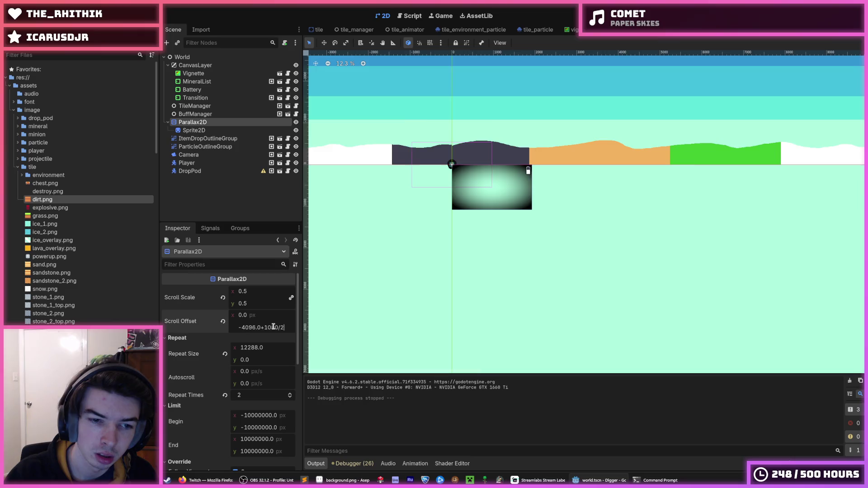
Commit the vertical scroll offset at -3556, rerun the game, then stop it.
key("Return")
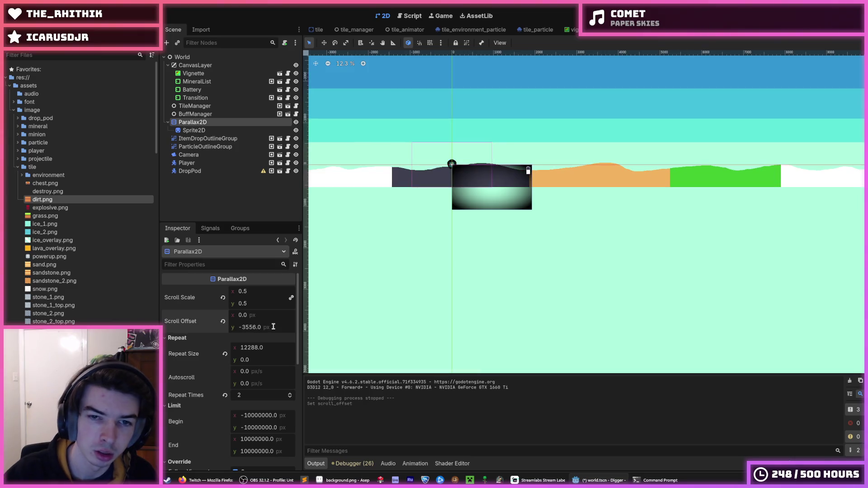
key("F5")
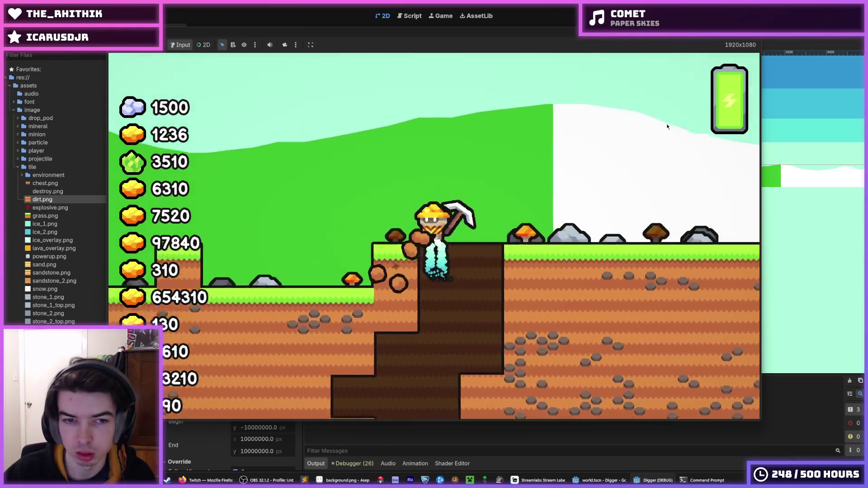
key("alt+Tab")
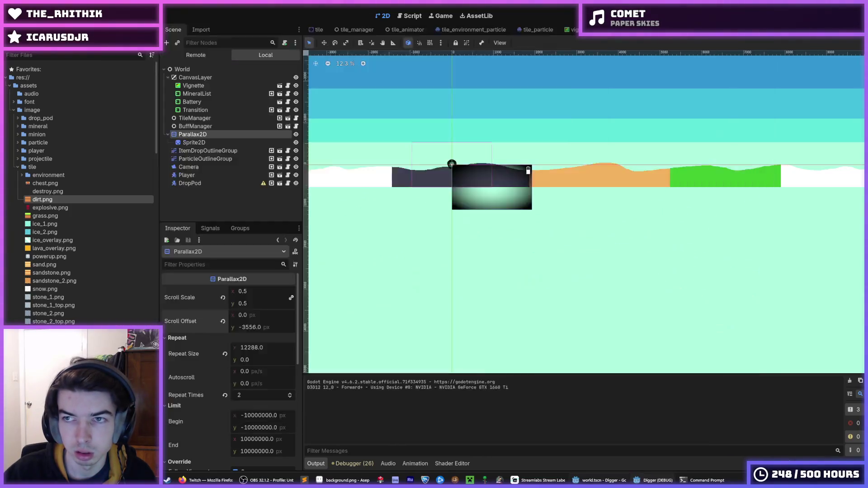
key("F8")
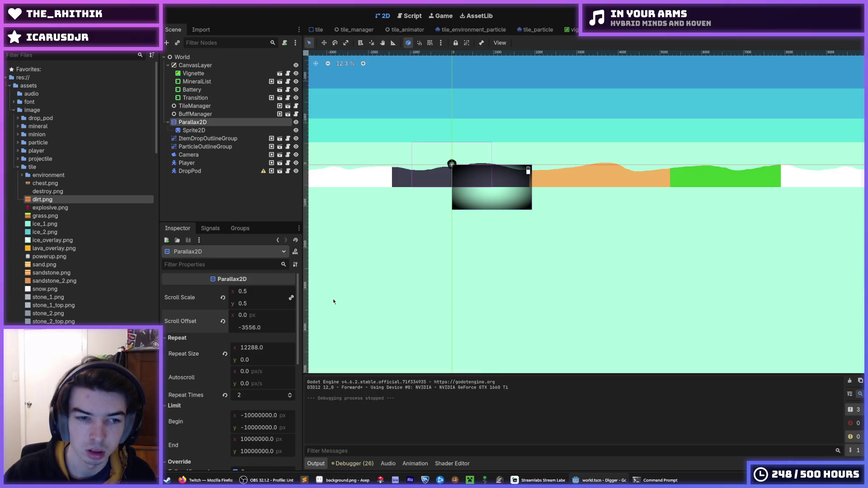
Change Parallax2D Scroll Offset y to -3016 and play-test the game twice.
key("BackSpace")
key("BackSpace")
key("BackSpace")
type("-4")
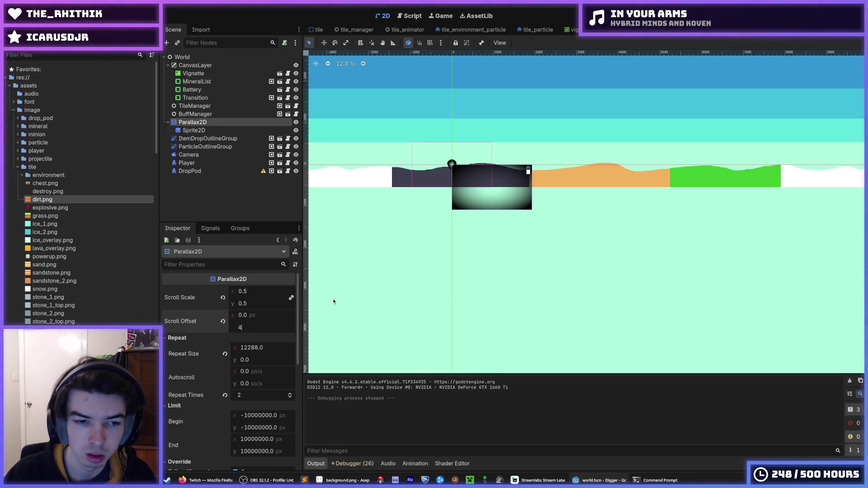
type("5176")
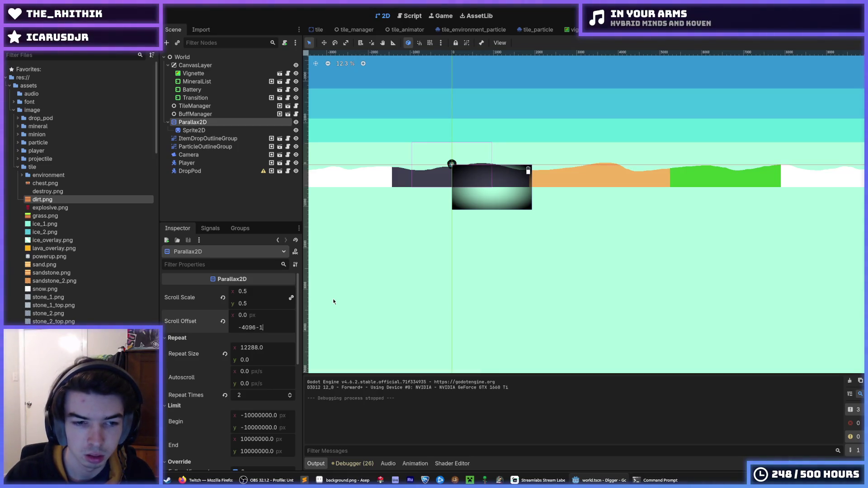
key("Return")
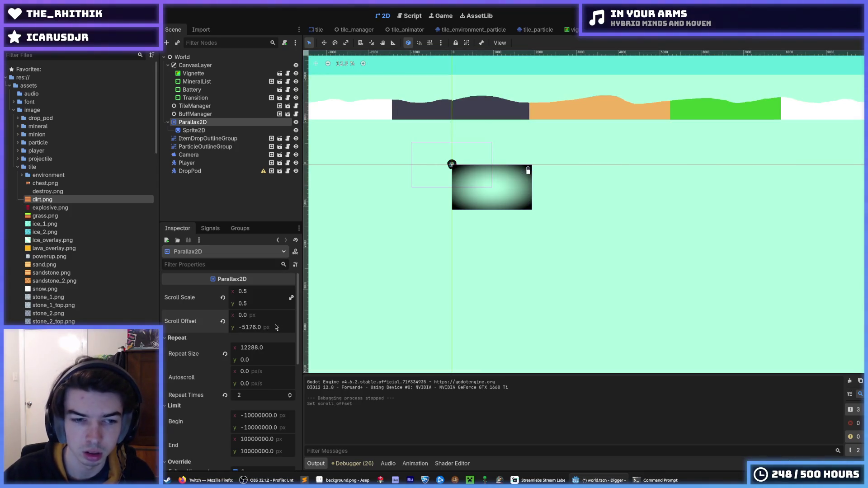
key("ctrl+z")
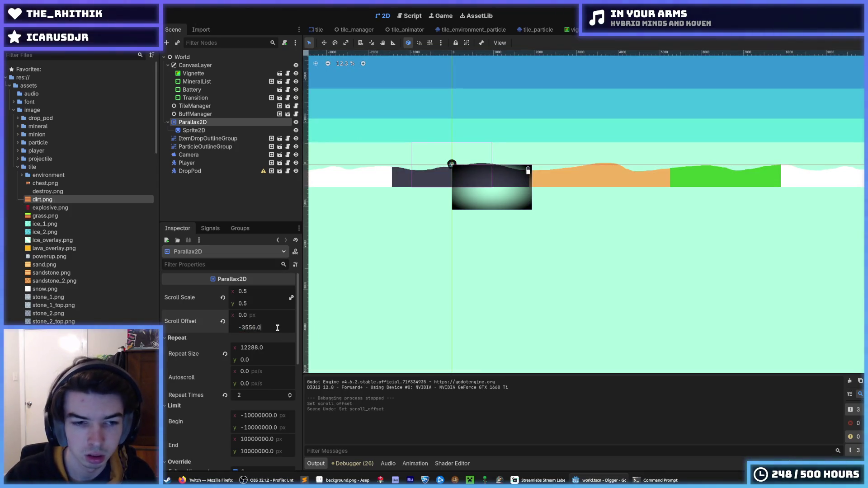
type("-4096+1080")
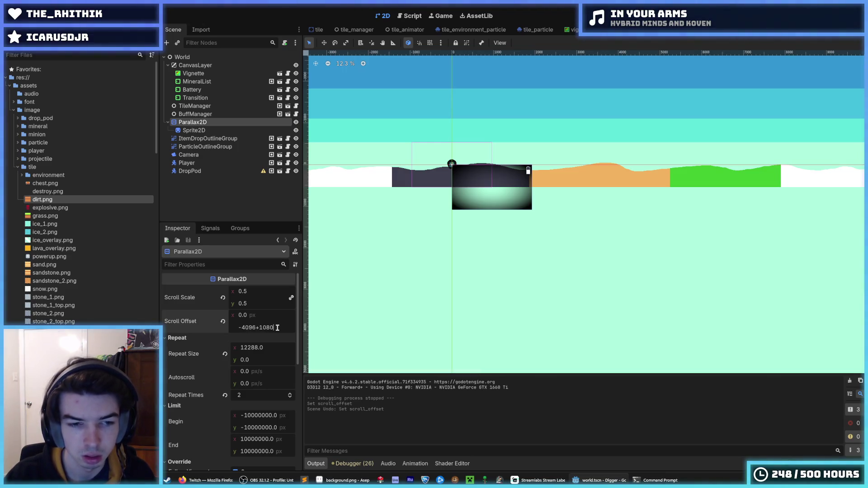
key("Return")
key("F5")
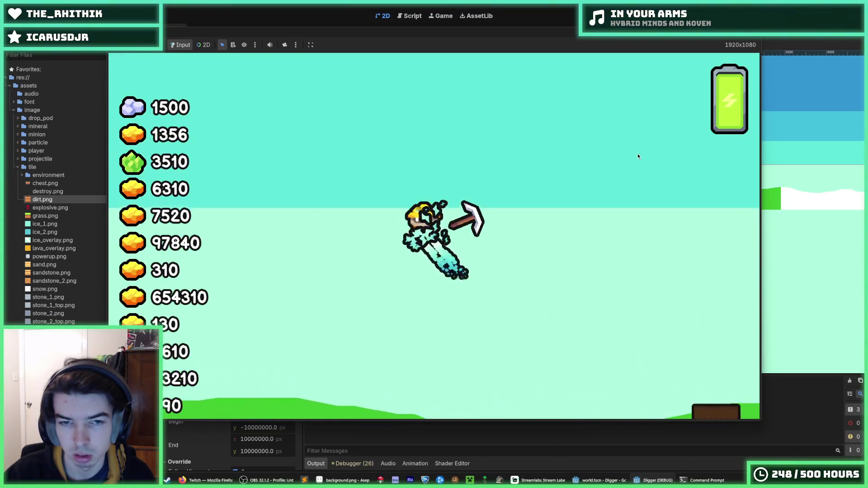
key("F5")
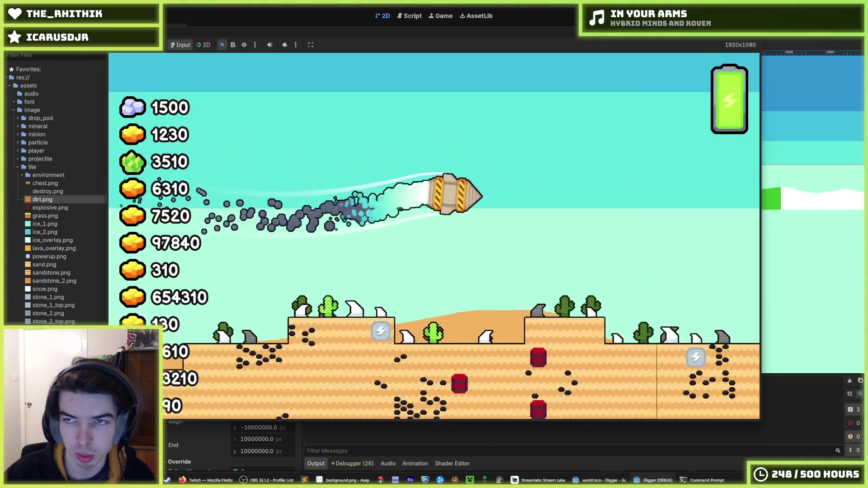
key("Escape")
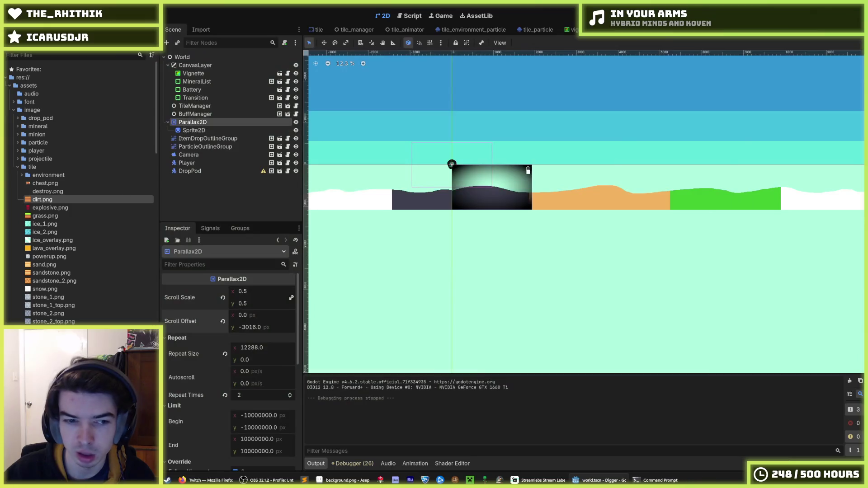
Inspect the Parallax2D Visibility and Transform sections, then launch the game.
scroll(171, 383, "down", 2)
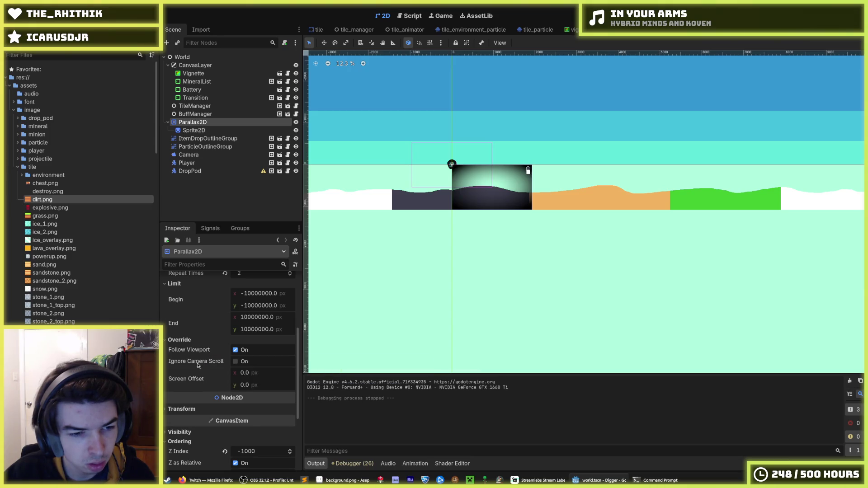
scroll(204, 362, "down", 5)
left_click(180, 321)
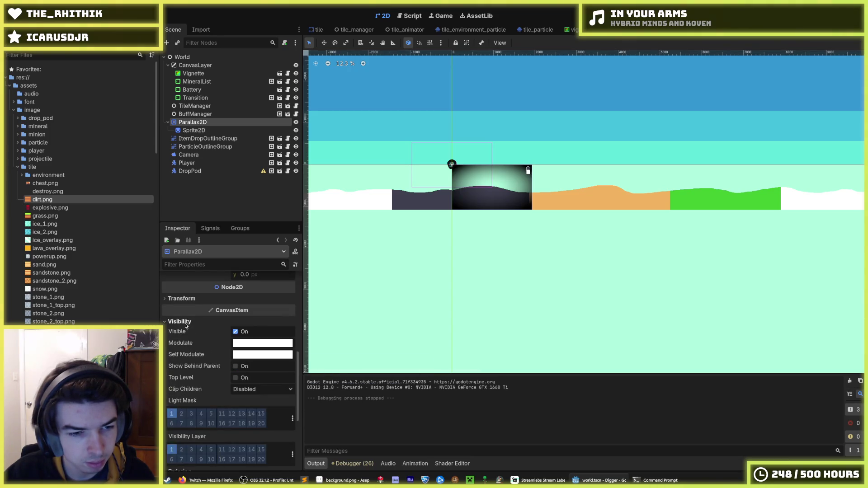
left_click(179, 322)
scroll(184, 362, "up", 3)
left_click(183, 371)
left_click(185, 372)
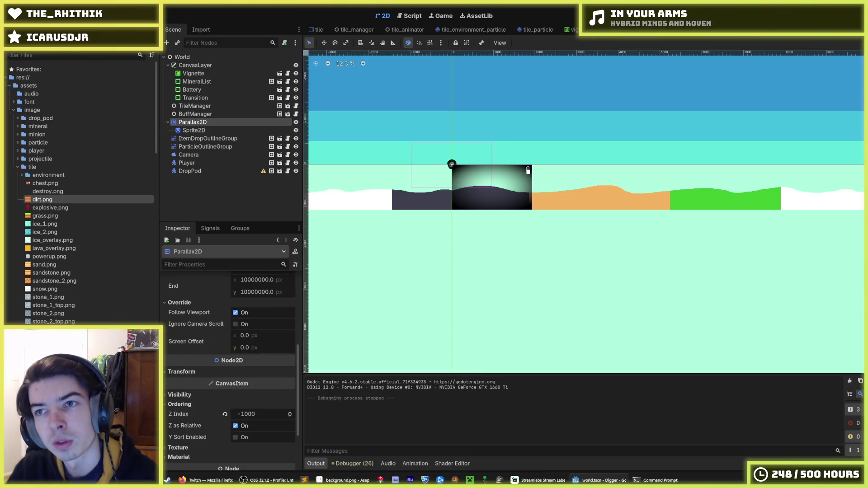
key("F5")
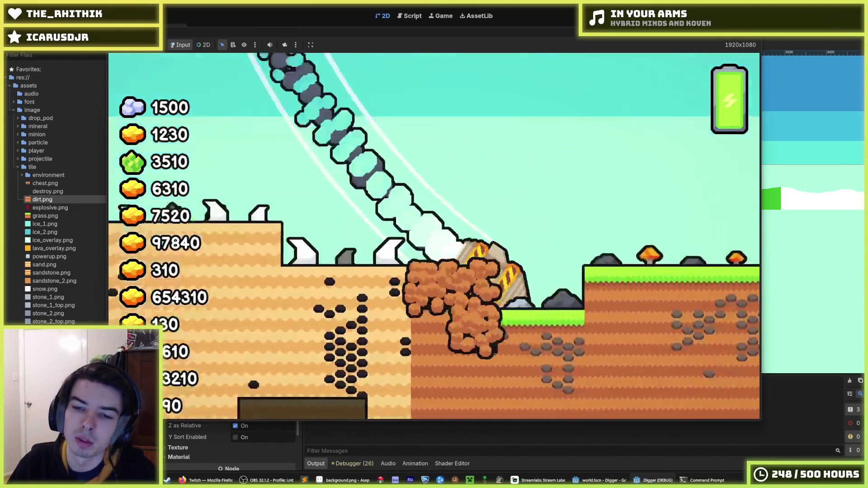
Restart the game repeatedly to view the hills behind the grass, desert and snow biomes.
key("F5")
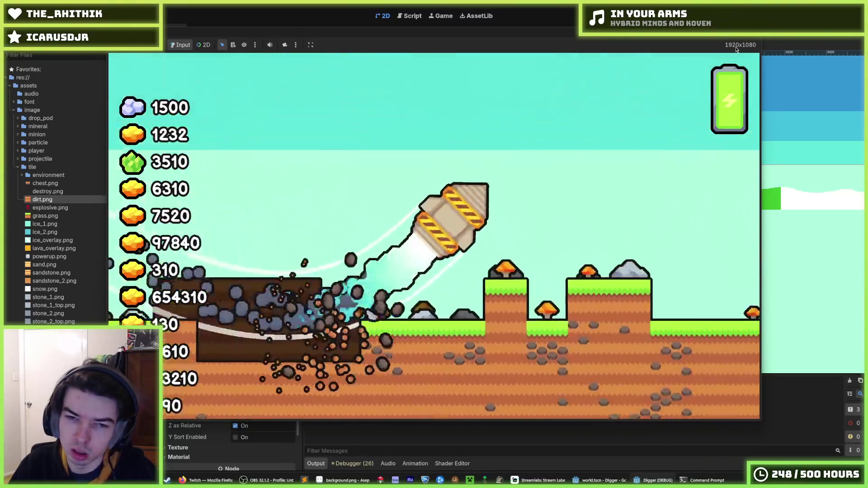
key("F5")
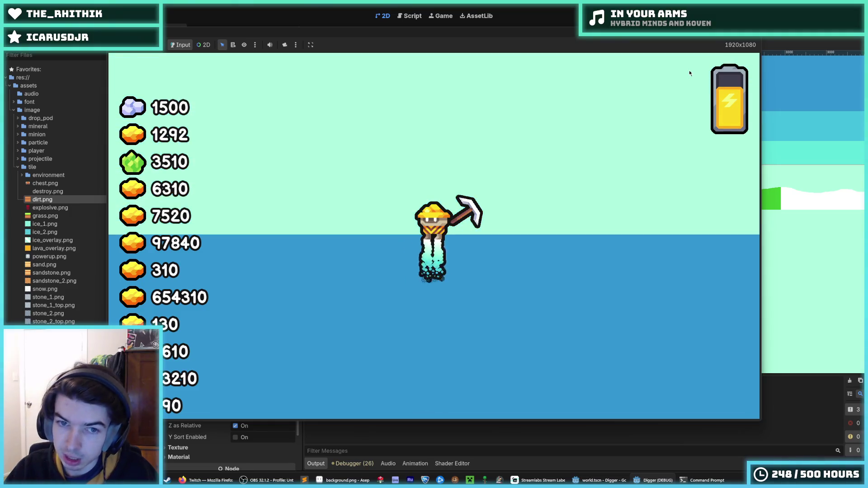
key("F5")
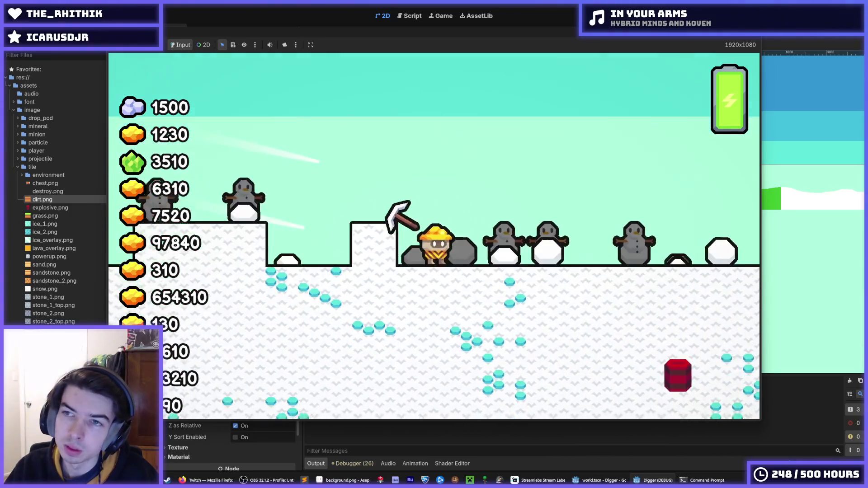
key("alt+Tab")
key("F5")
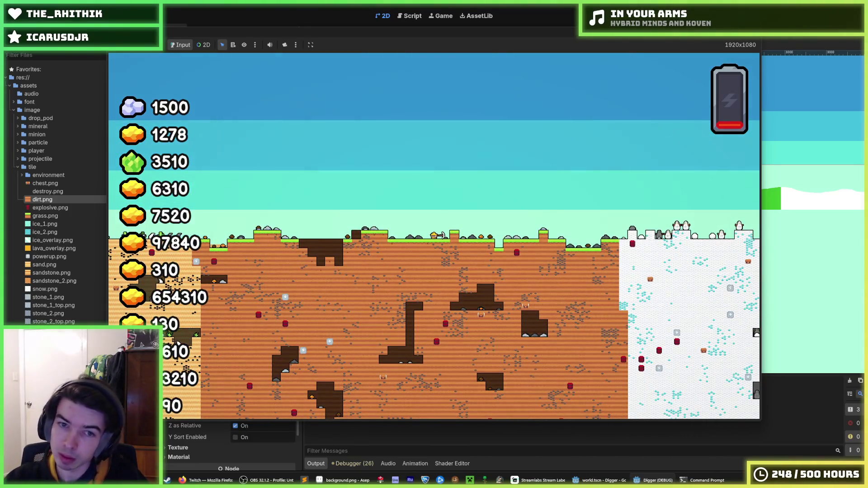
Relaunch the game, fly over the terrain watching the sky bands scroll, then stop it.
key("F5")
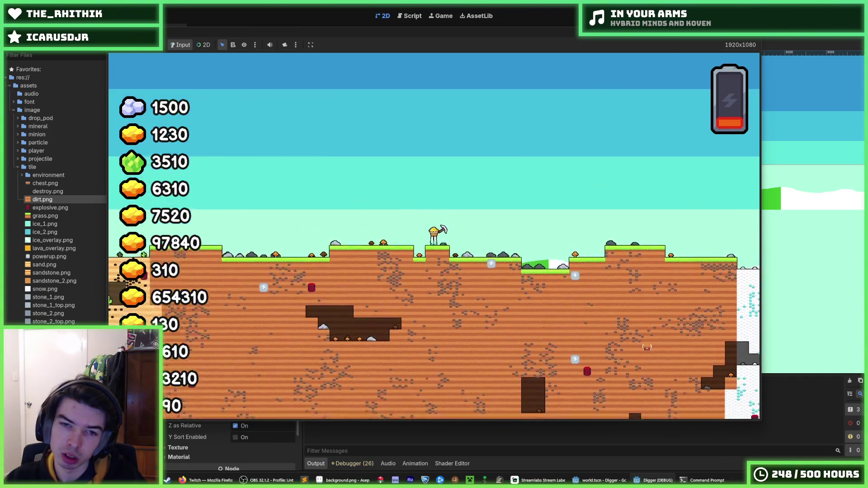
key("F8")
Save the scene with Parallax2D y scroll scale 1.0, then run the game to test it.
scroll(192, 377, "up", 5)
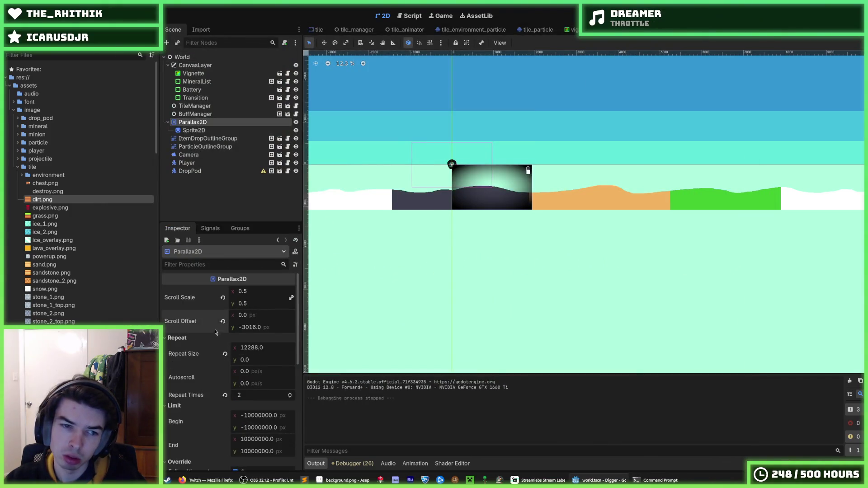
key("ctrl+s")
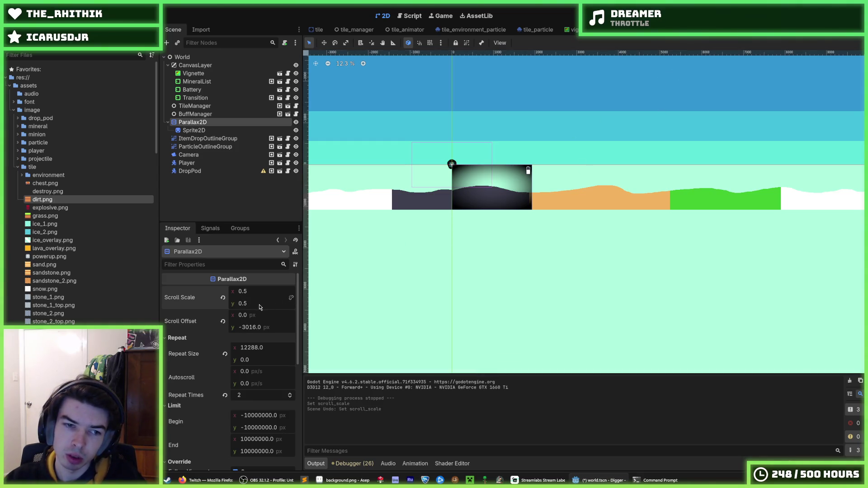
key("F5")
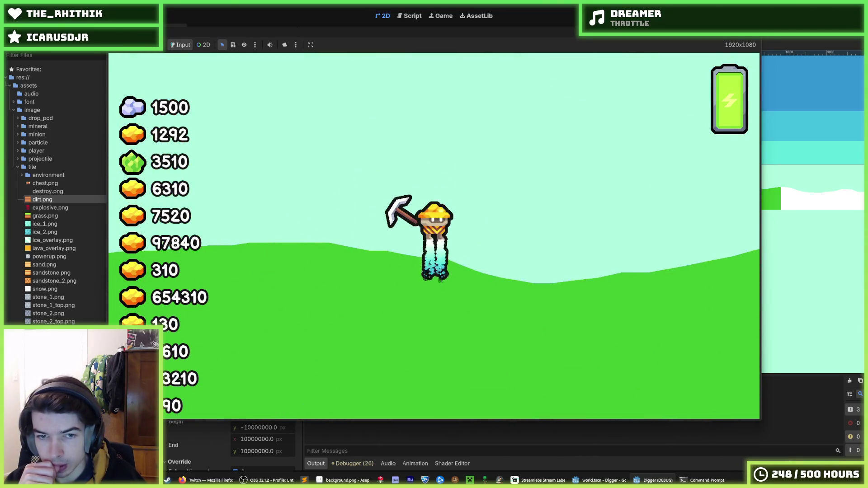
key("F8")
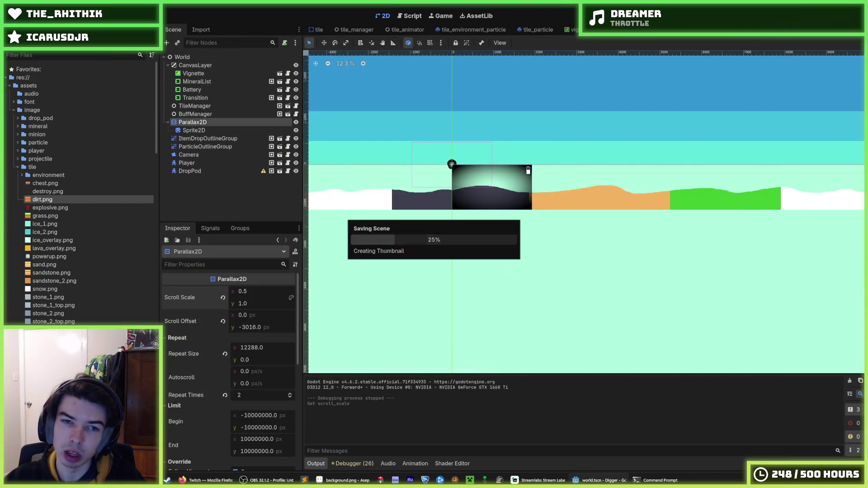
key("F5")
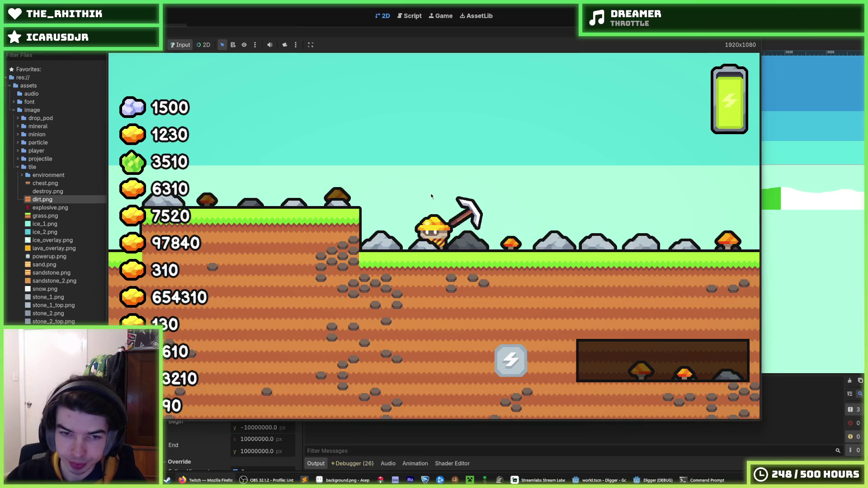
Jetpack the miner upward three times to watch the sky bands move, then stop the game.
key("space")
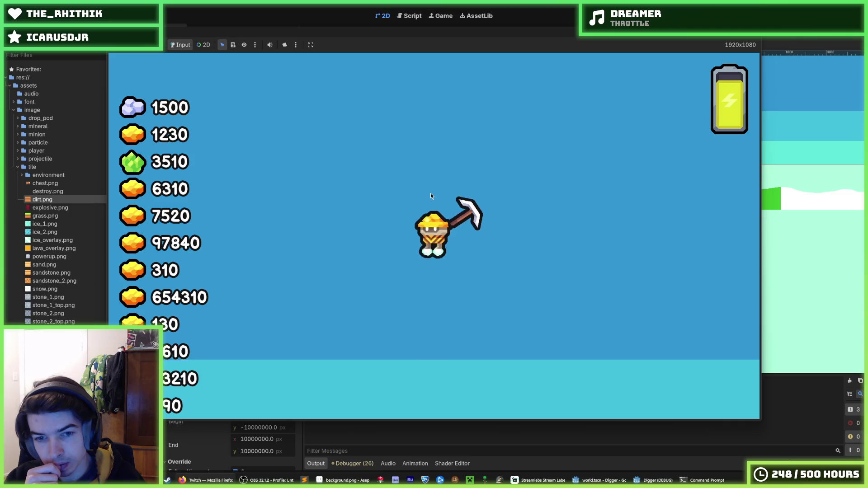
key("space")
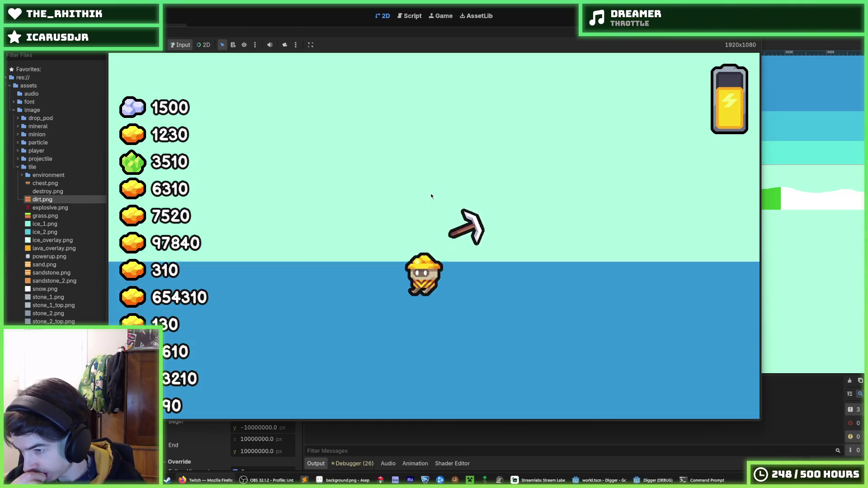
key("space")
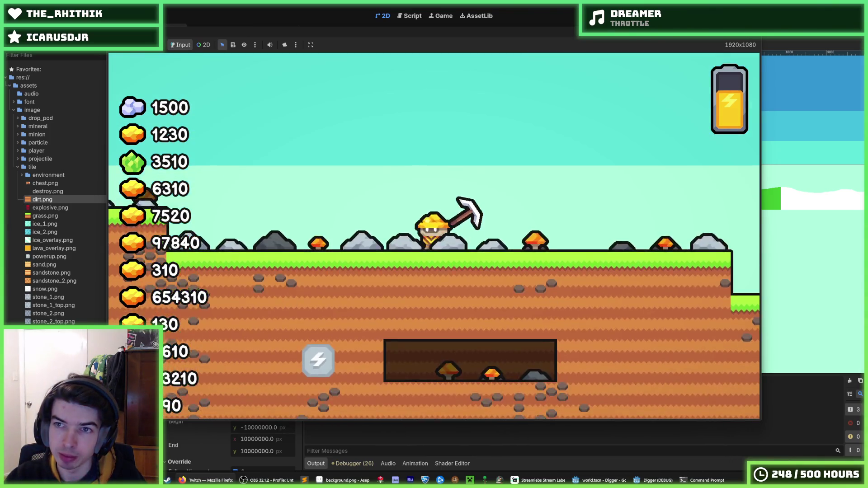
key("F8")
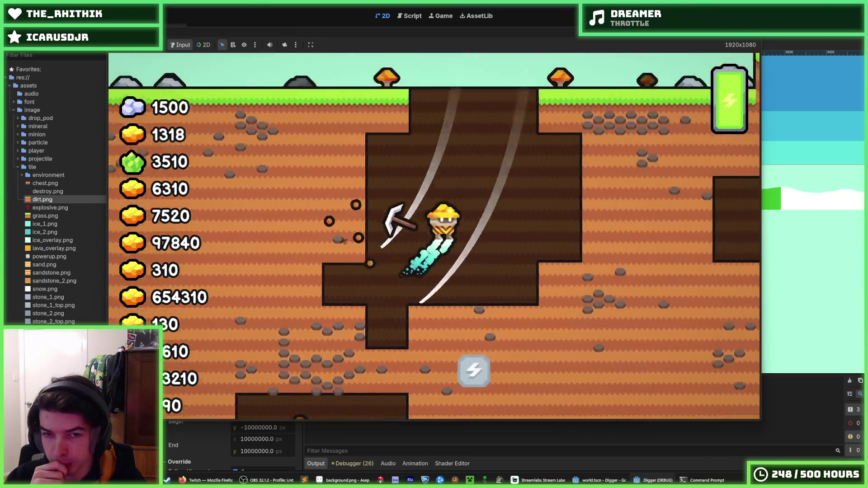
Steer the miner right and left, jetpacking it back up into the sky.
key("d")
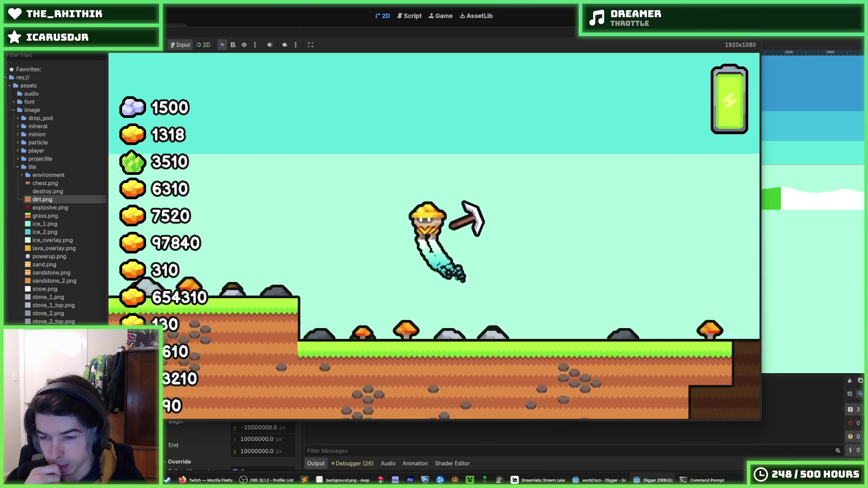
key("a")
key("w")
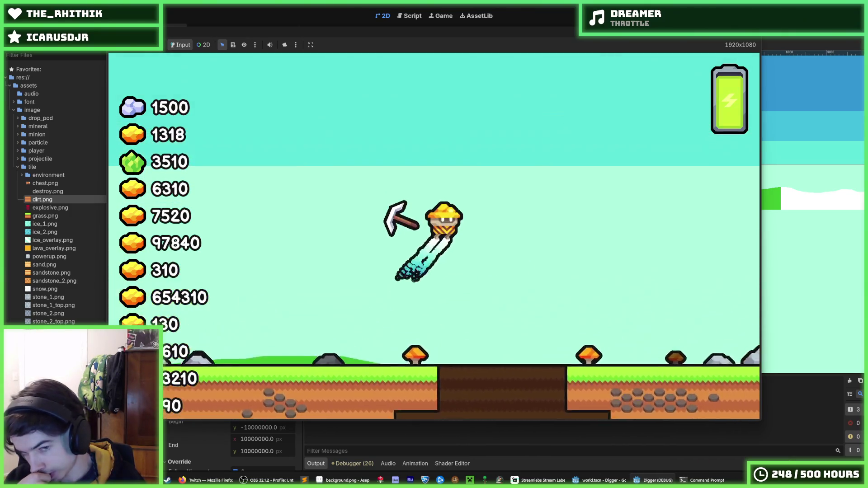
key("w")
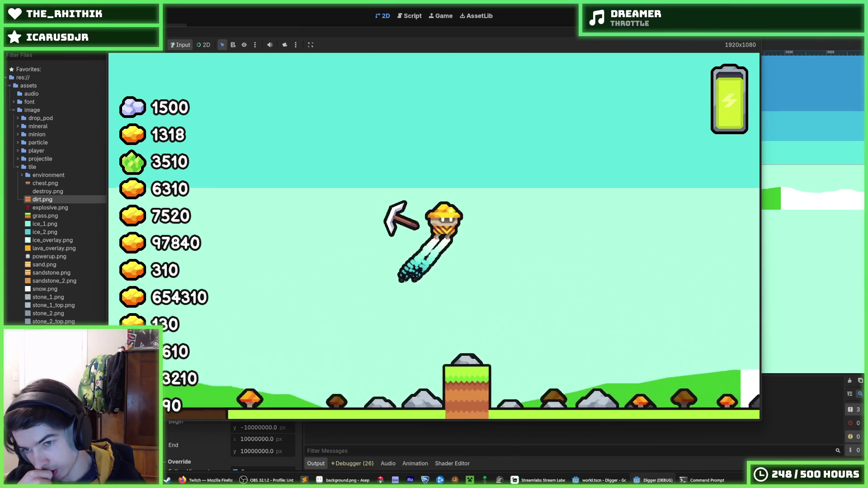
key("d")
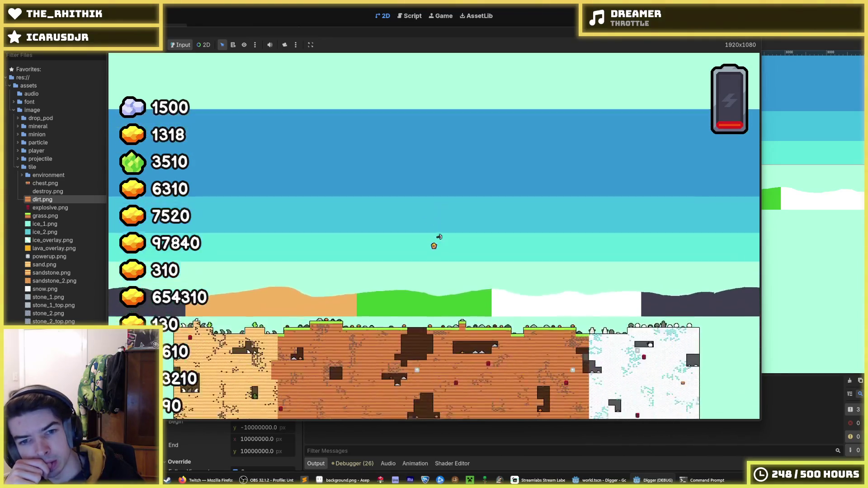
Stop the game, then rise the miner straight up toward the upper sky.
key("F8")
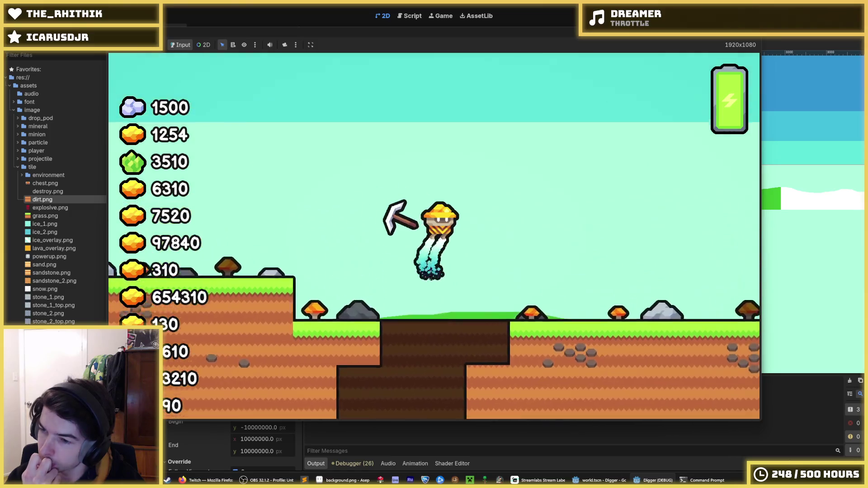
key("d")
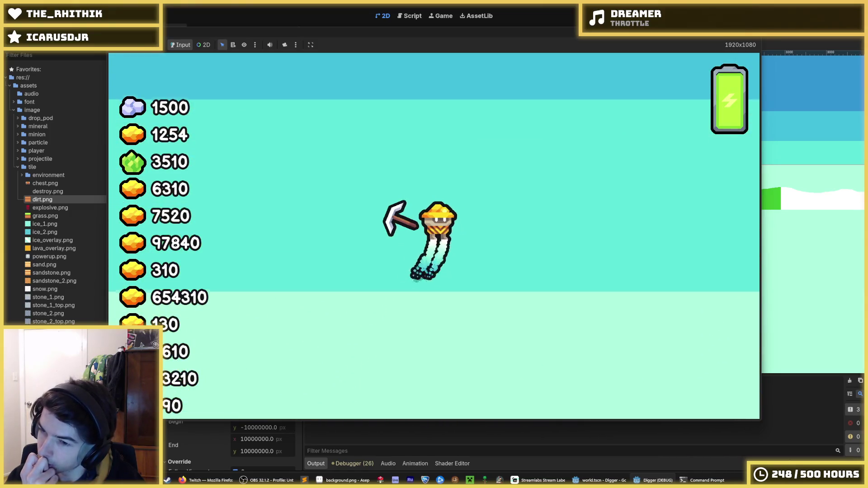
key("w")
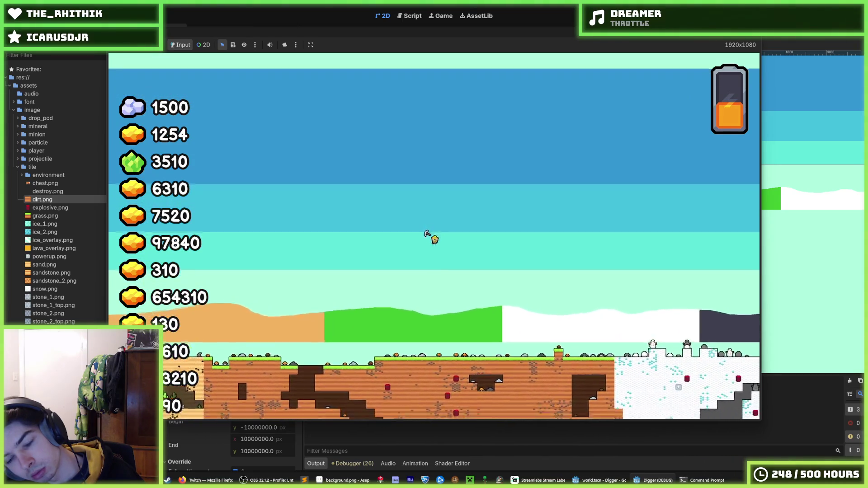
Fly the miner right and up, let it sink left, rise again, then end the run.
key("d")
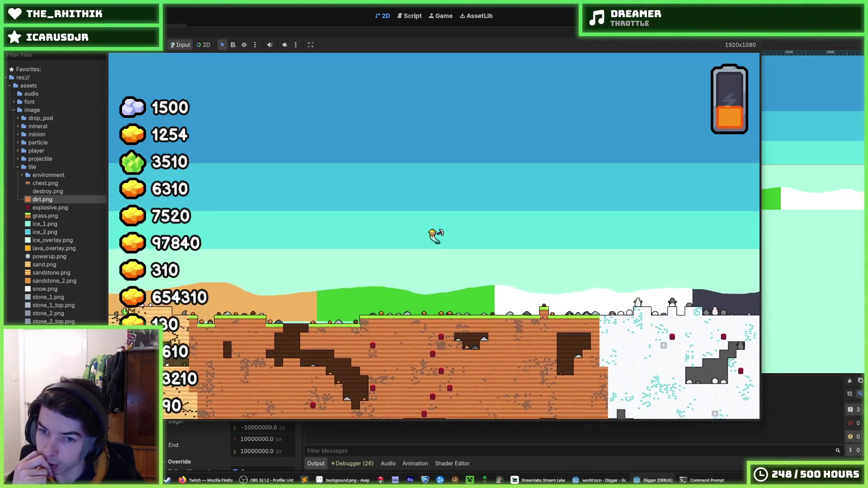
key("w")
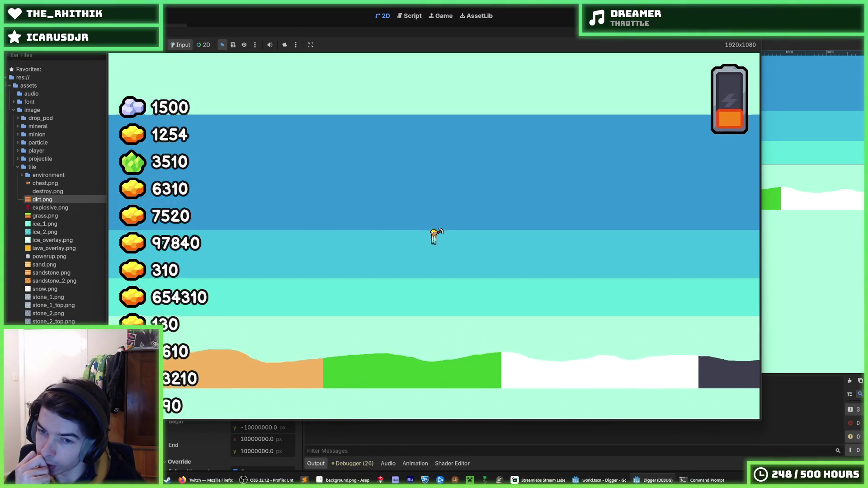
key("a")
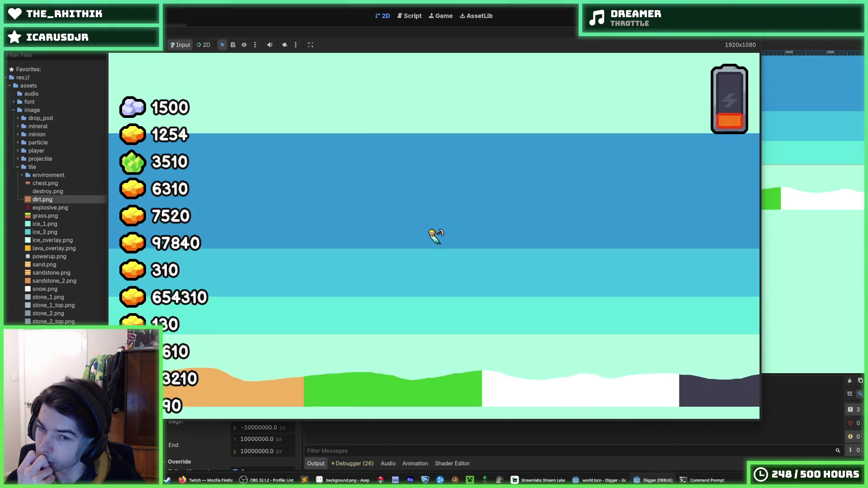
key("a")
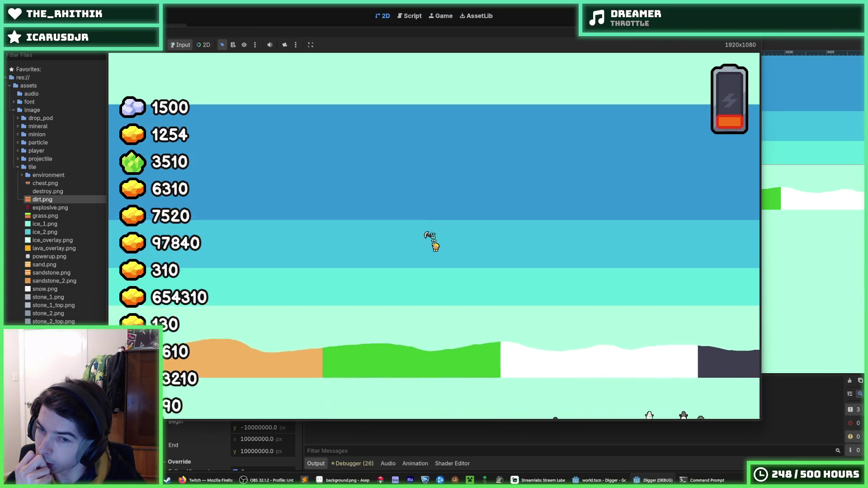
key("d")
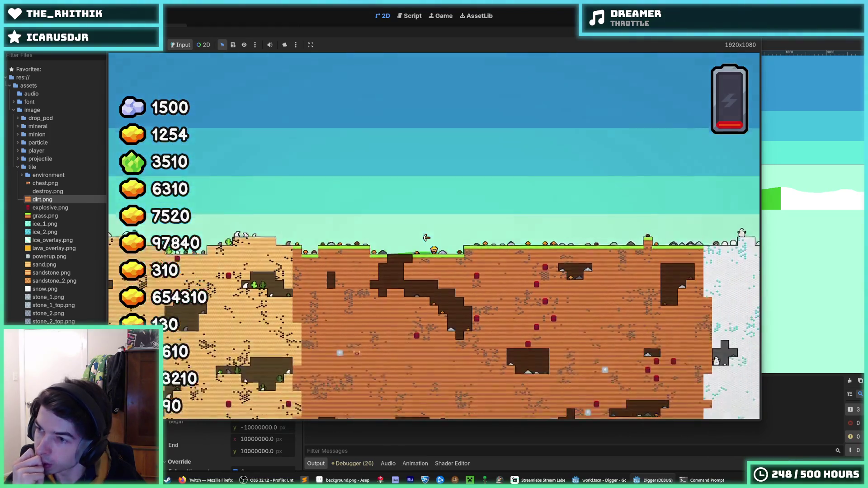
key("F5")
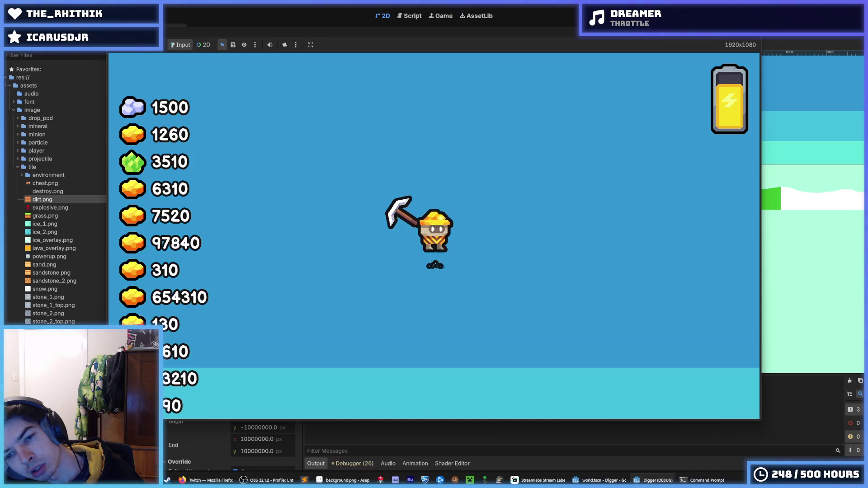
Fire the jetpack three times to climb past the sky bands, then stop the game.
key("space")
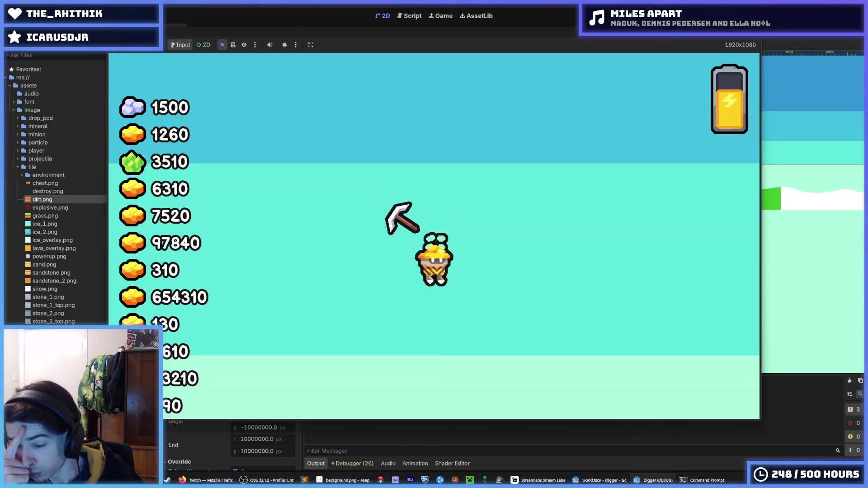
key("space")
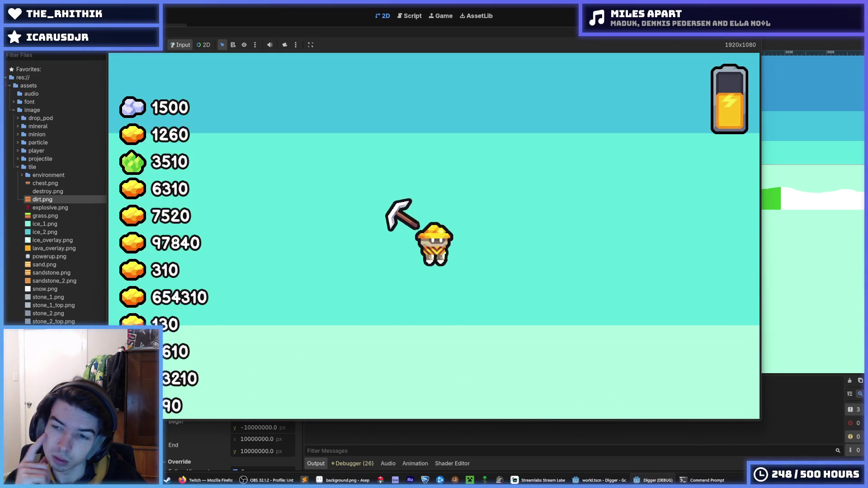
key("space")
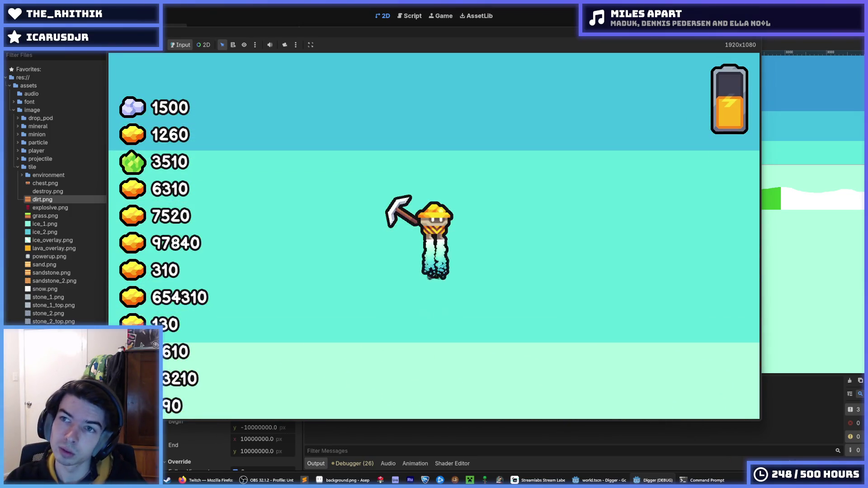
key("F8")
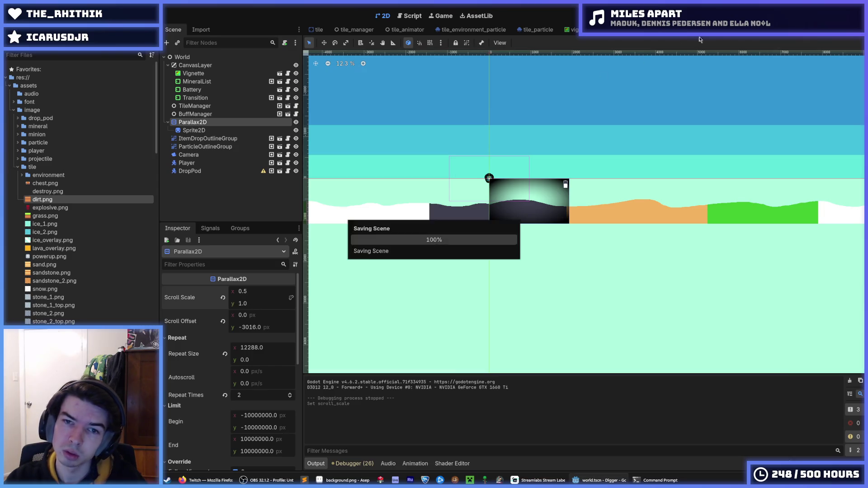
Run the game and repeatedly jetpack the miner upward, turning left, to view sky and hills.
key("F5")
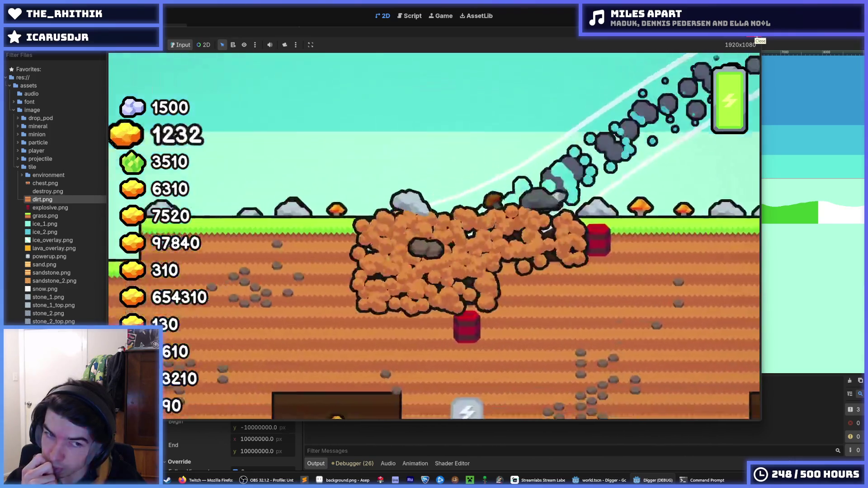
key("space")
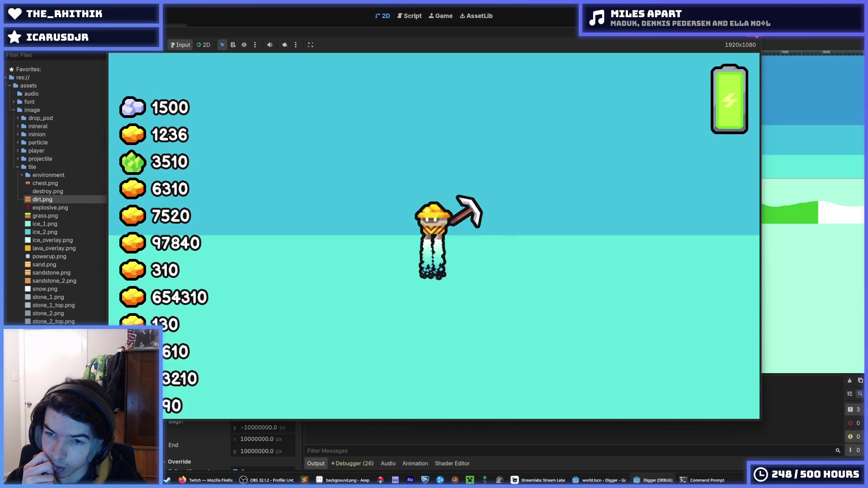
key("a")
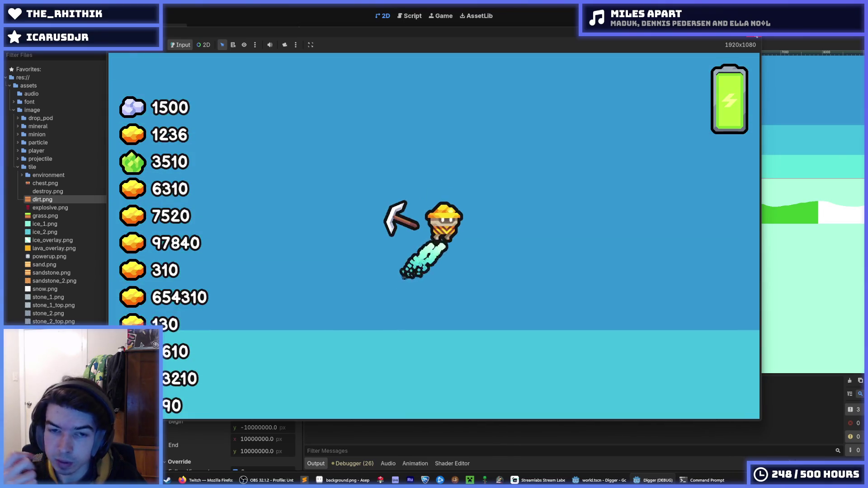
key("space")
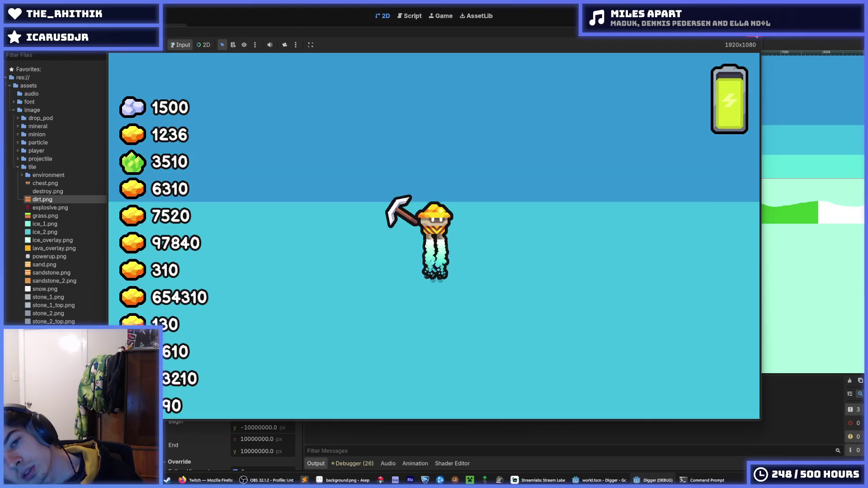
key("space")
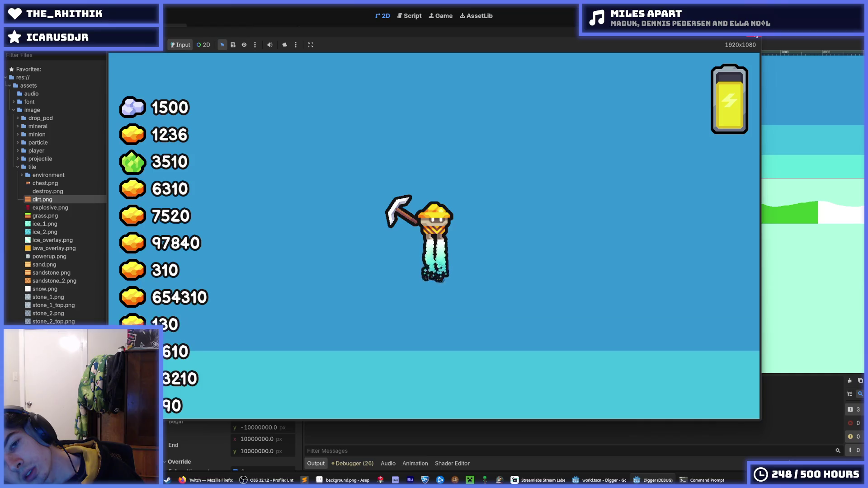
key("space")
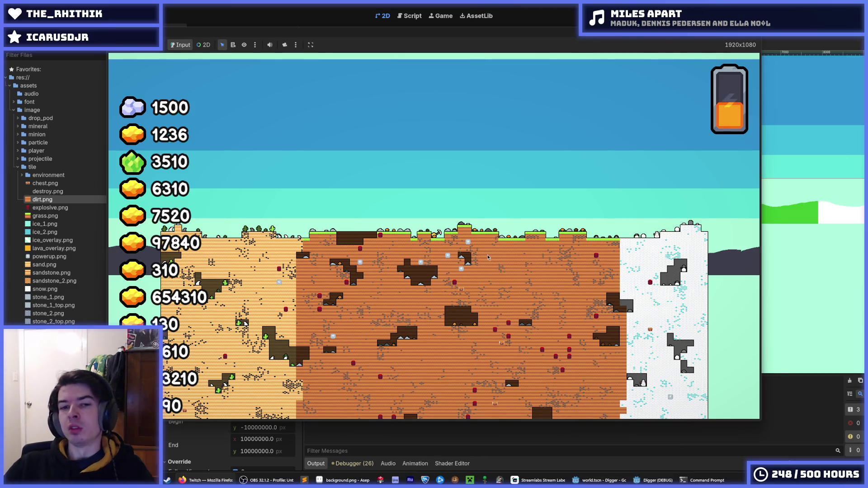
key("w")
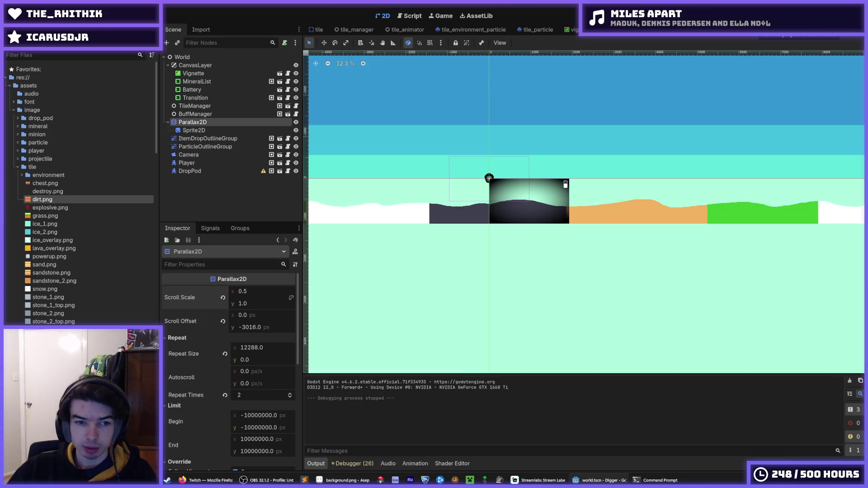
Run the project again to start a fresh Digger test run.
key("F5")
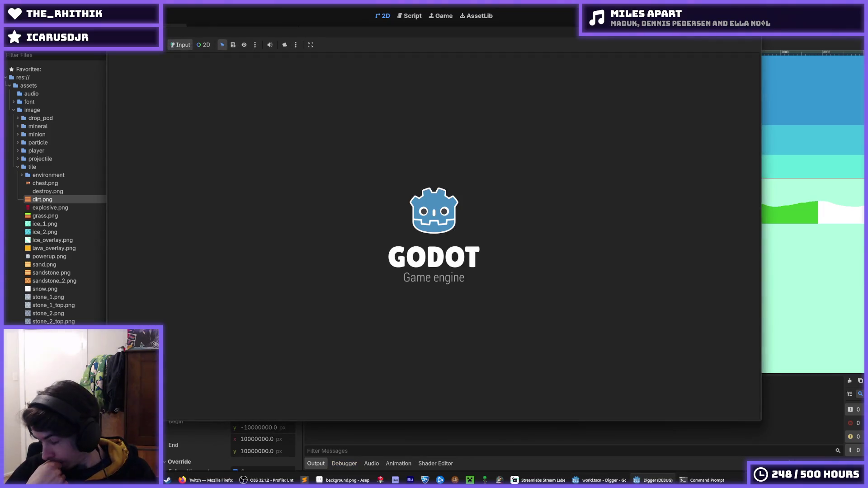